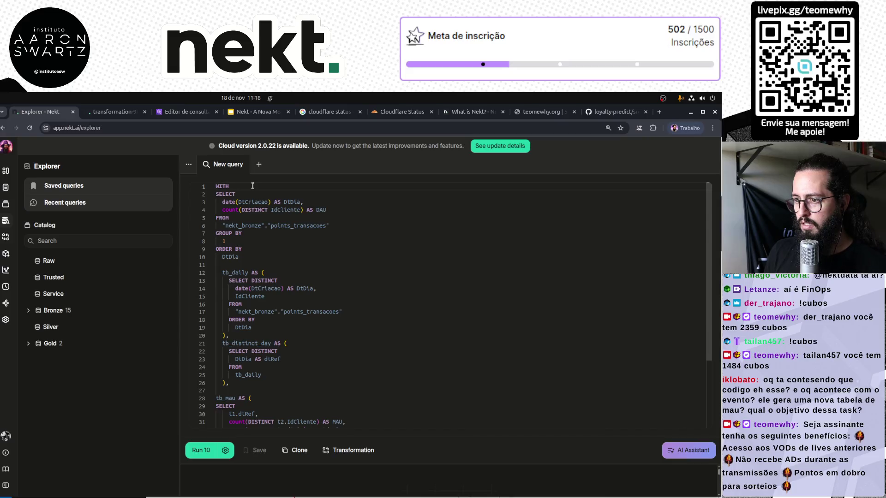
Rename the first CTE to 'tb_dau' and close its block with '),'
text( tb_)
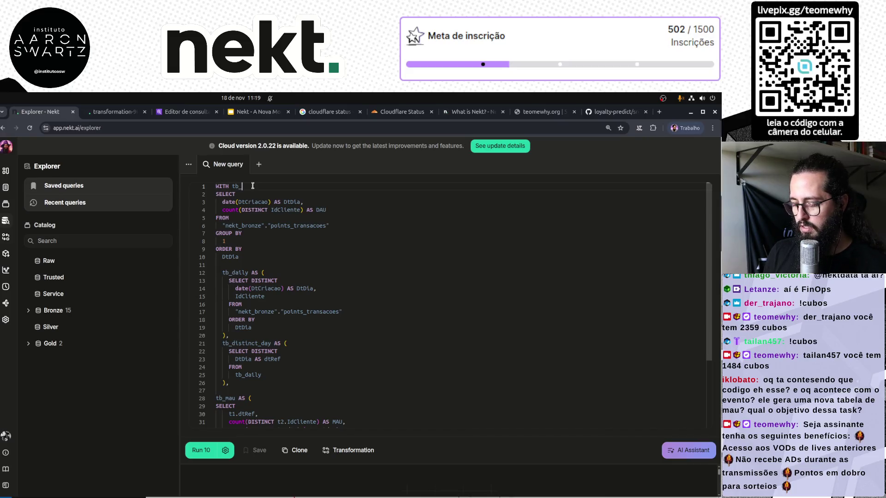
text(sau)
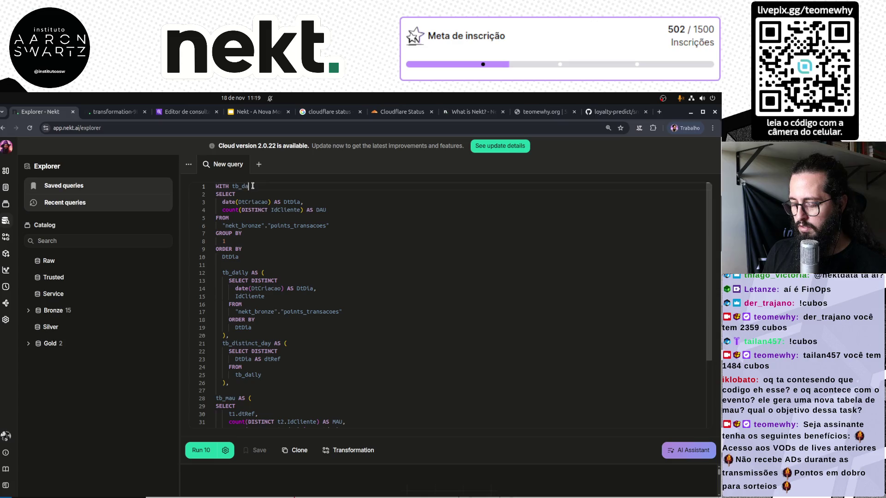
text( AS ()
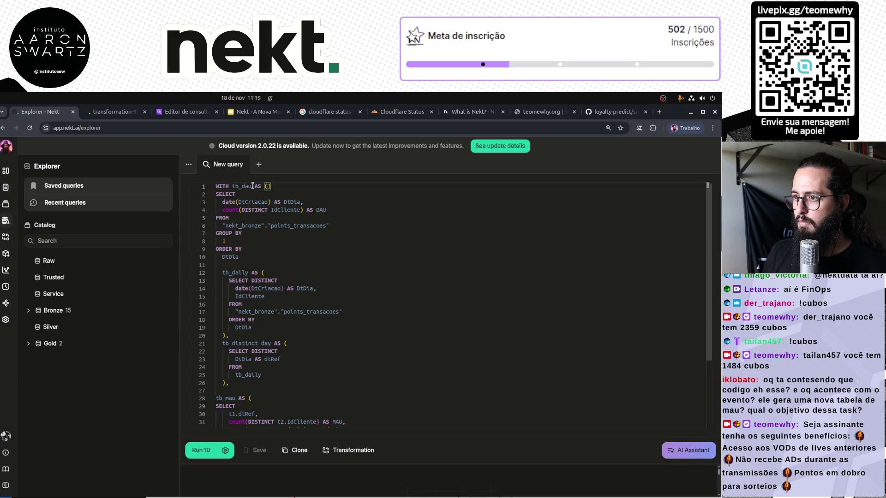
click(247, 265)
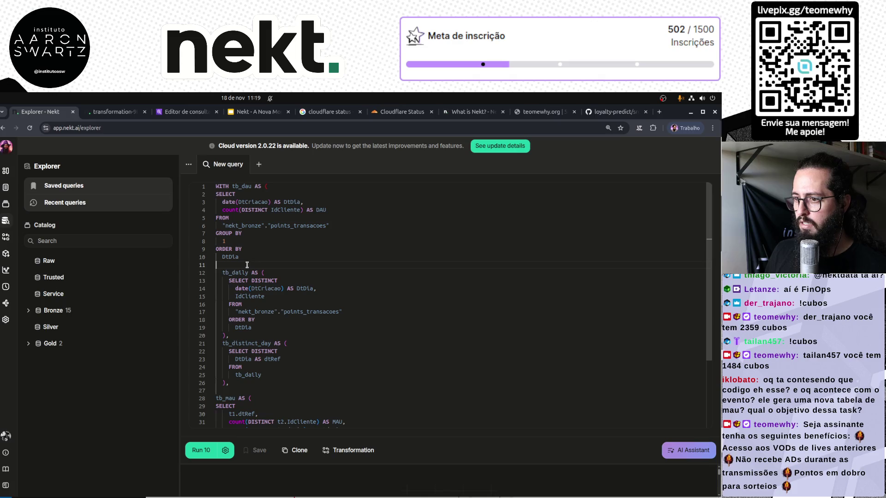
text(),)
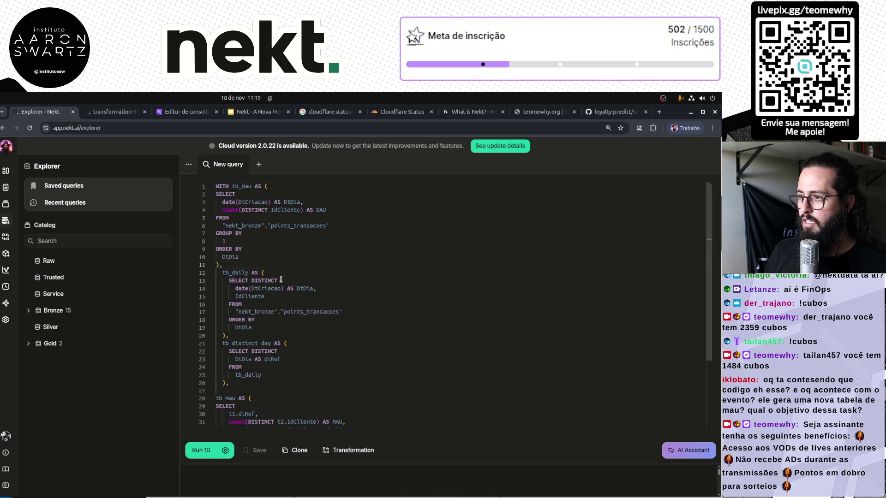
scroll(323, 388, down, 4)
scroll(326, 382, up, 2)
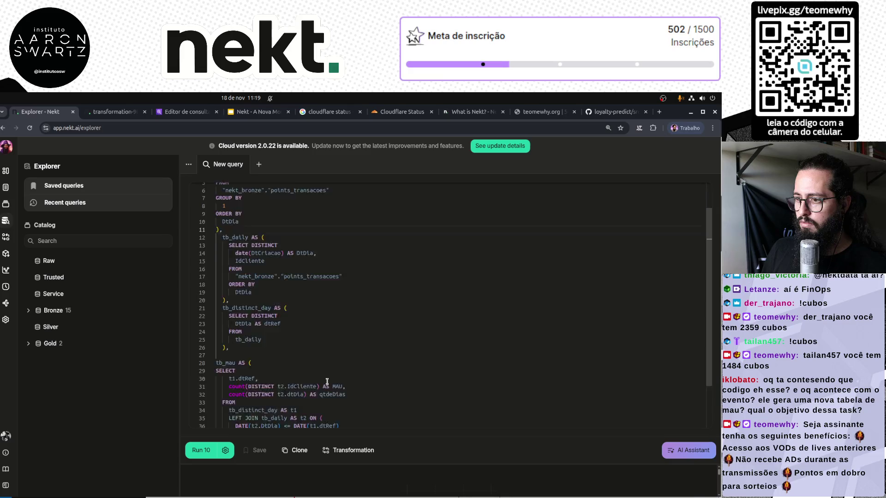
scroll(327, 382, up, 2)
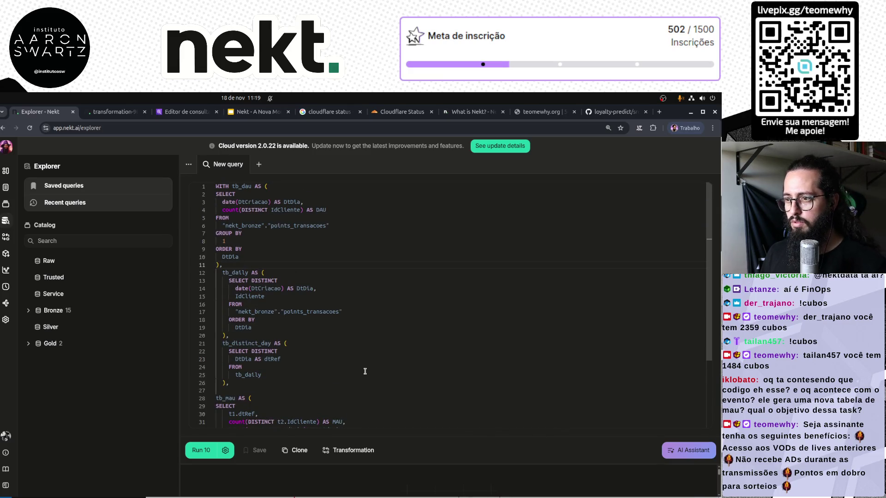
scroll(365, 371, down, 5)
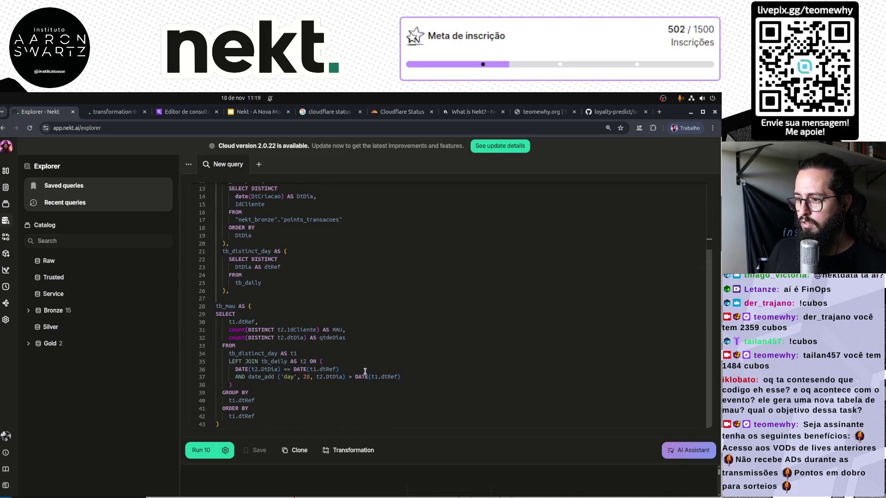
Append a final 'SELECT t1.* FROM tb_mau AS t1' below the CTEs and run the query
click(292, 424)
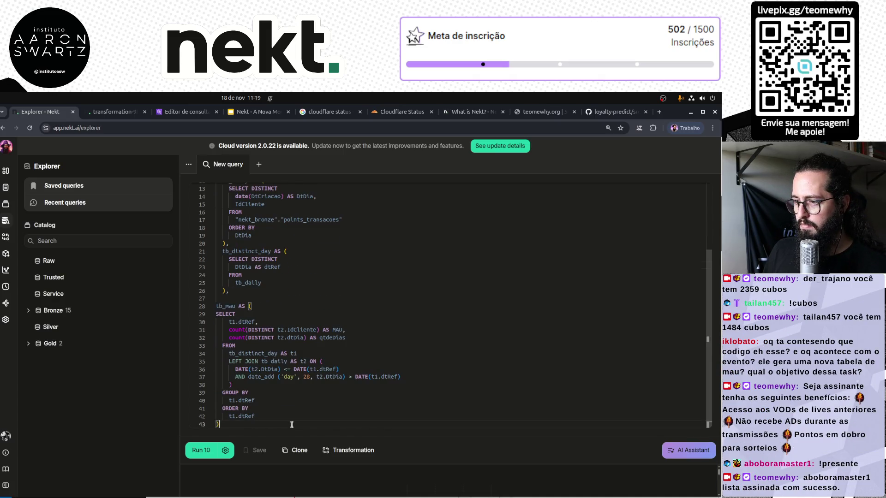
key(Return)
key(Return)
text(SELEC)
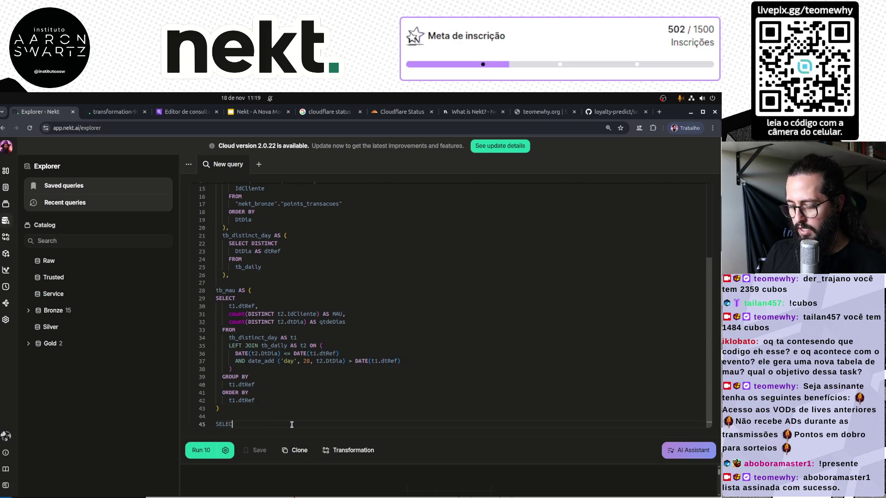
text(T )
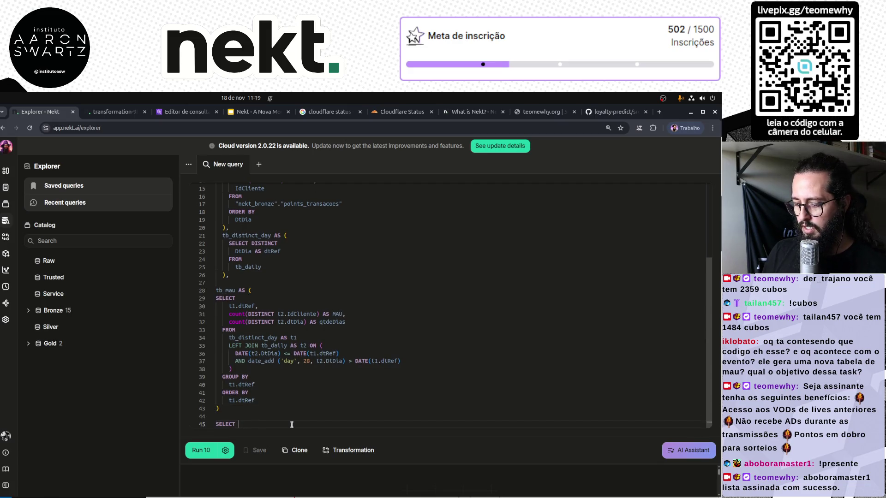
text(*)
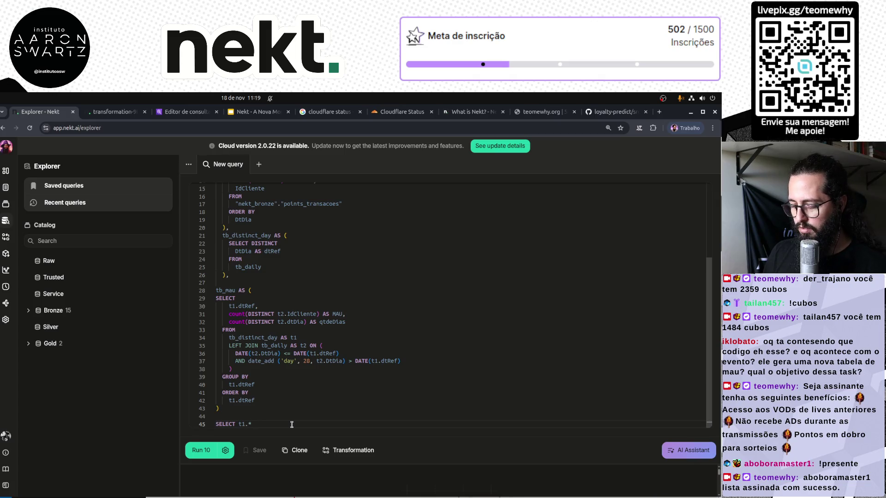
key(Return)
key(Return)
text(FROM tb_mau AS t1)
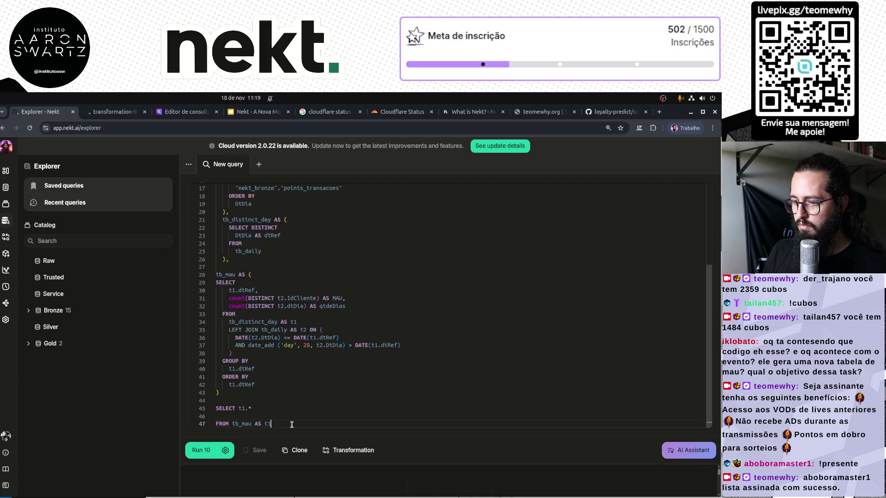
key(ctrl+Return)
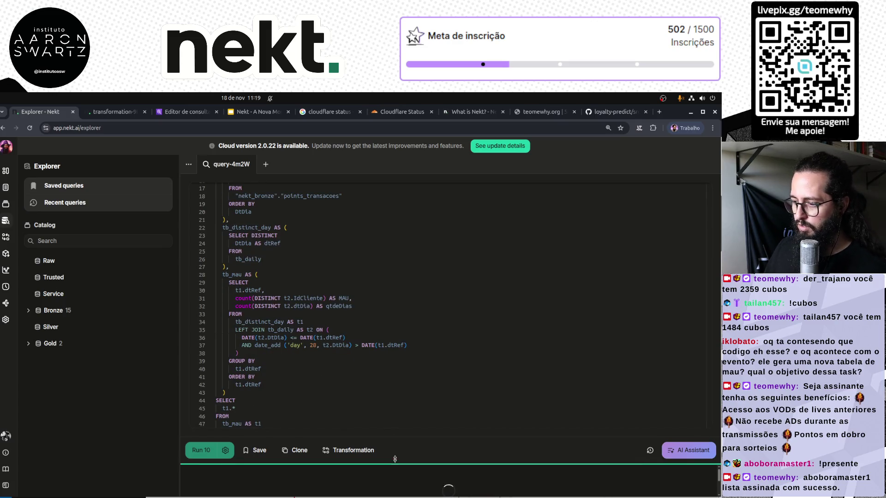
Add 'LEFT JOIN tb_dau AS t2 ON t1.dtRef = t2.DtDia' to the final select
scroll(347, 332, down, 3)
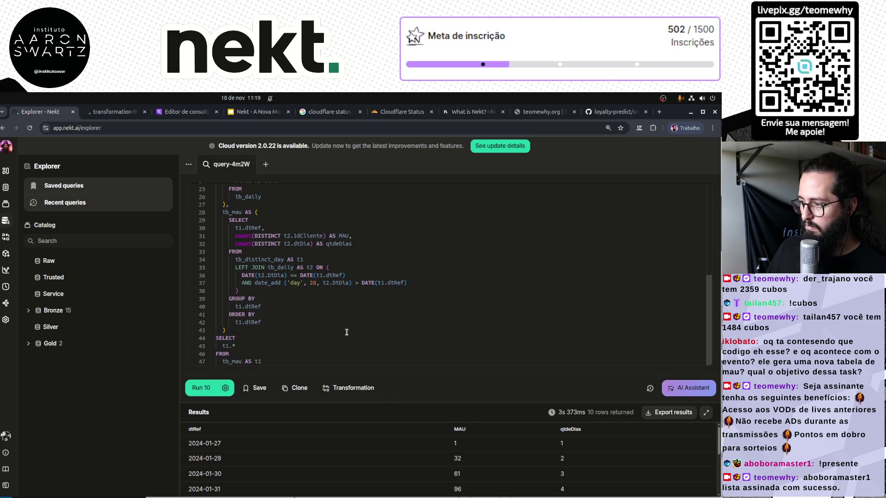
key(Return)
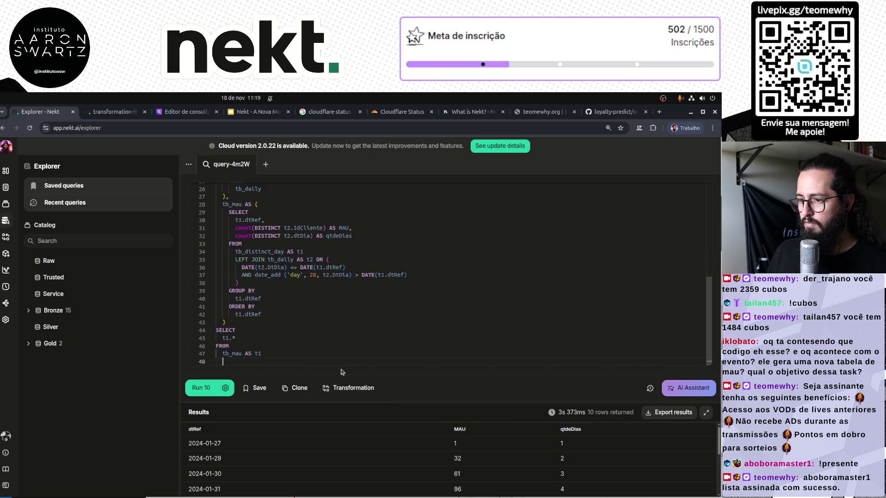
text(LEFT JOIN)
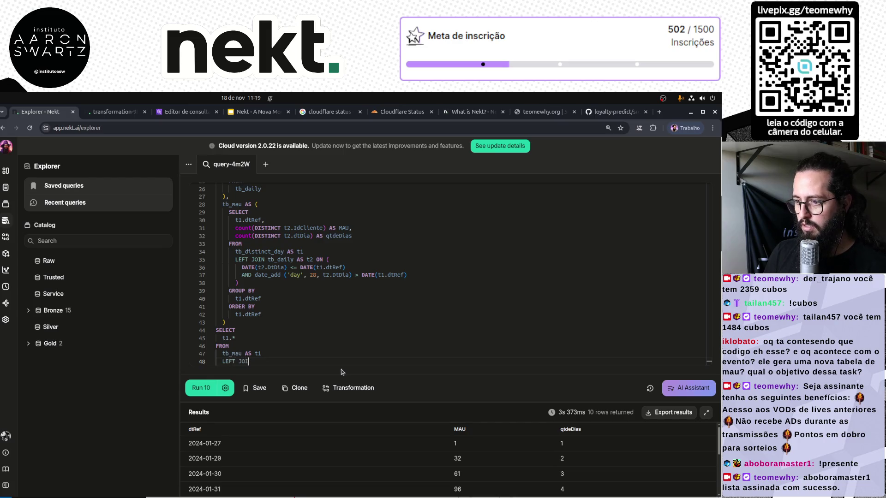
scroll(312, 287, up, 10)
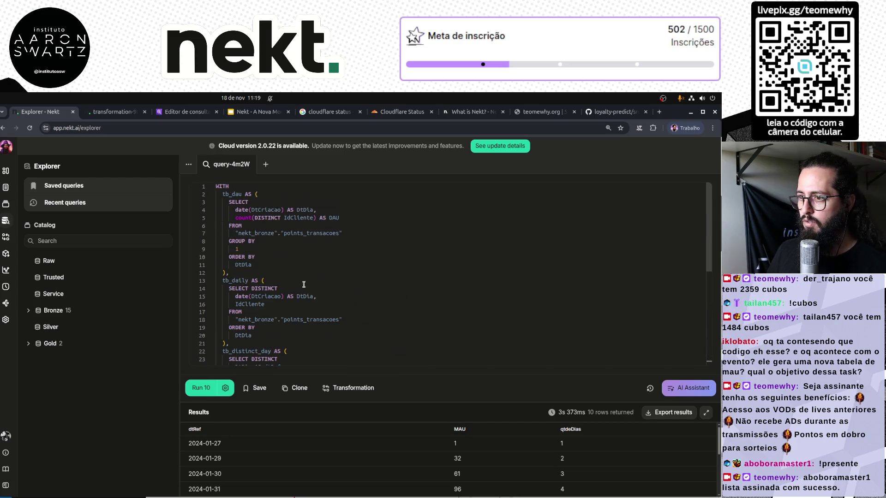
click(233, 194)
scroll(287, 351, down, 10)
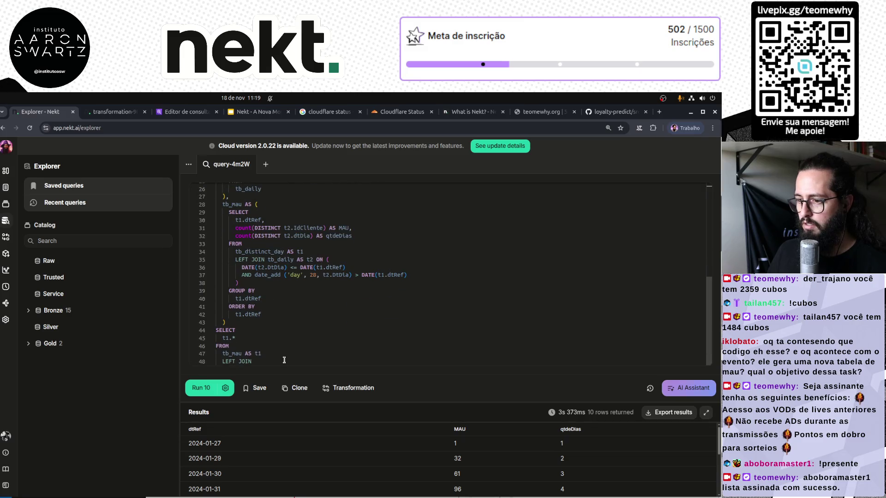
click(284, 361)
text(tb_dau AS t2)
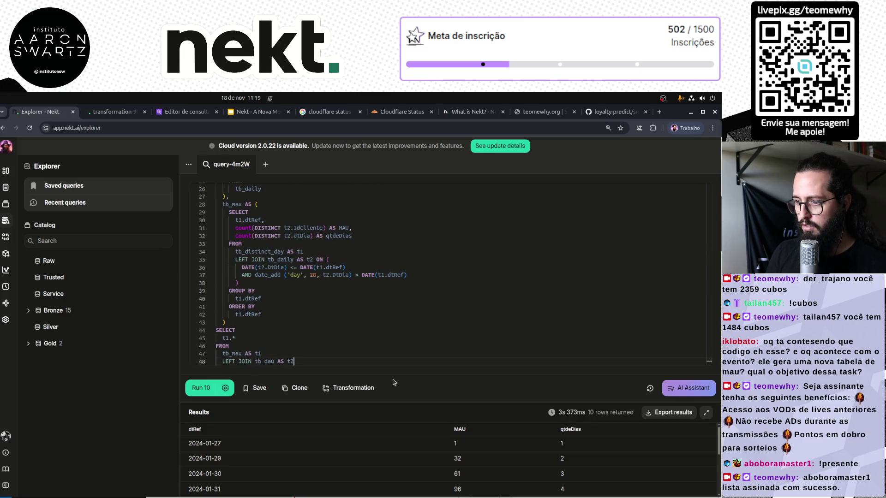
key(Return)
text(ON t1.dtRef = t2.)
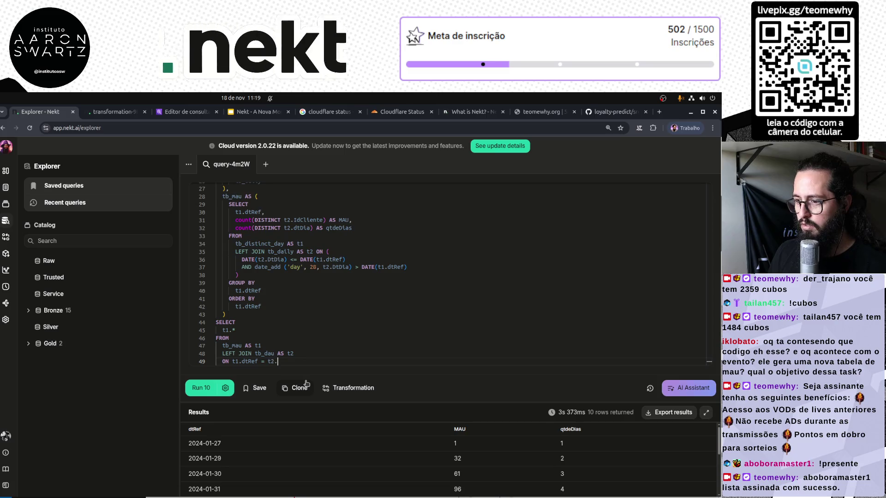
scroll(315, 305, up, 1)
scroll(316, 305, up, 5)
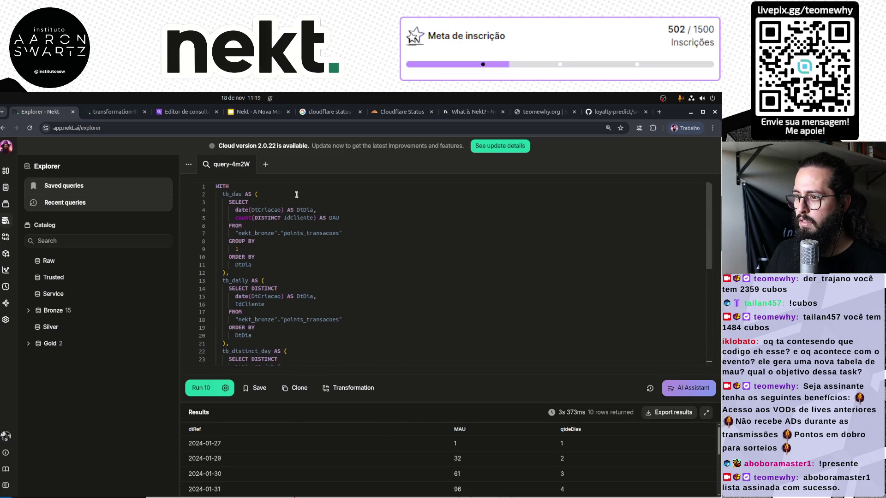
double_click(302, 208)
scroll(307, 318, down, 3)
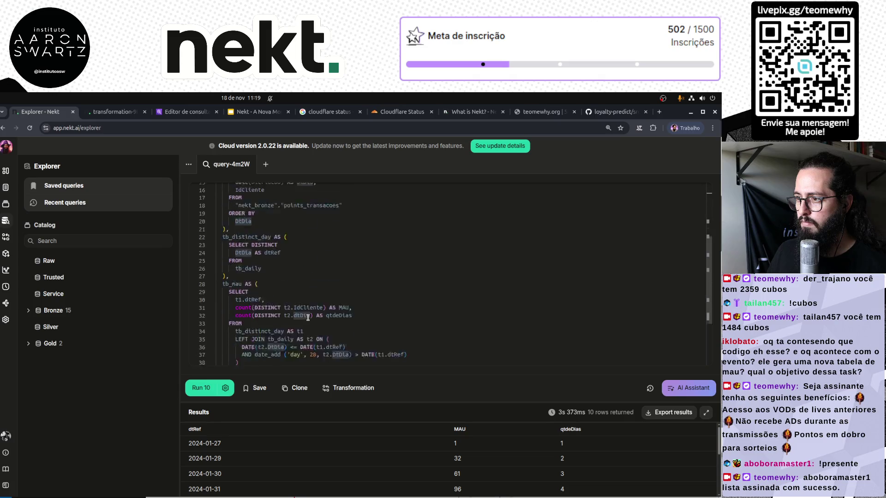
scroll(308, 318, up, 3)
scroll(301, 277, down, 5)
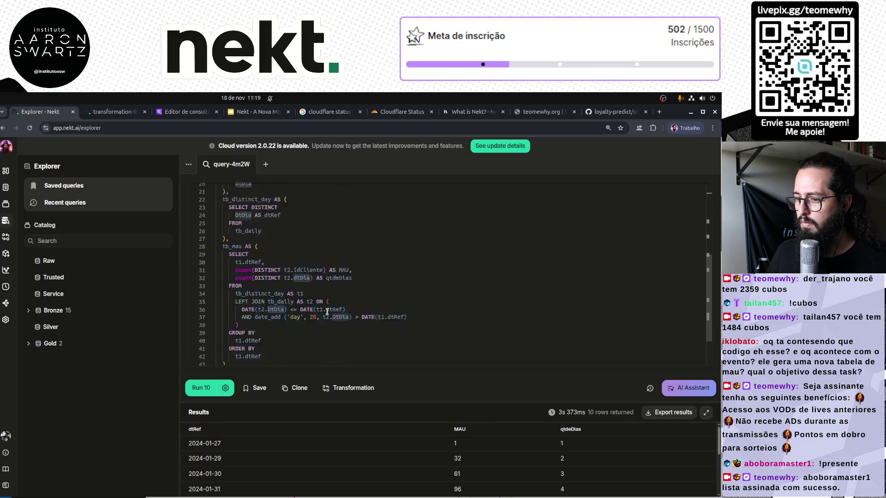
click(295, 361)
Add t2.DAU to the SELECT list and rerun the query
click(281, 329)
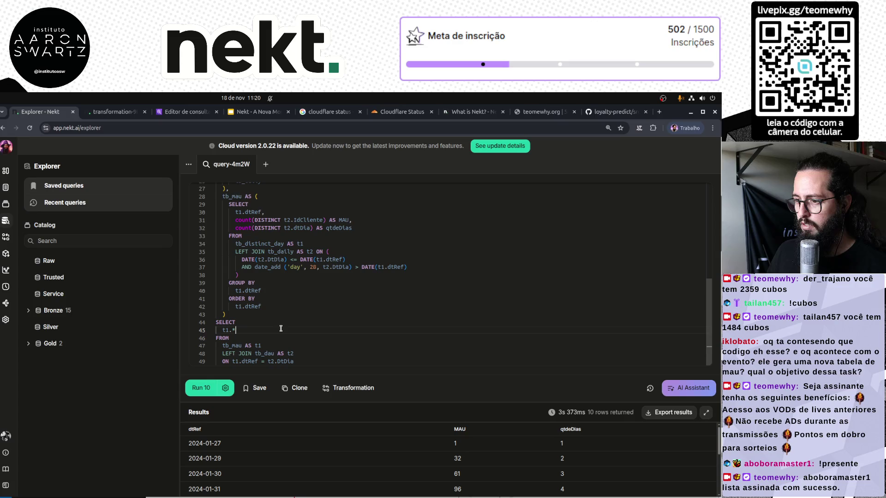
text(,)
key(Return)
text(t2.)
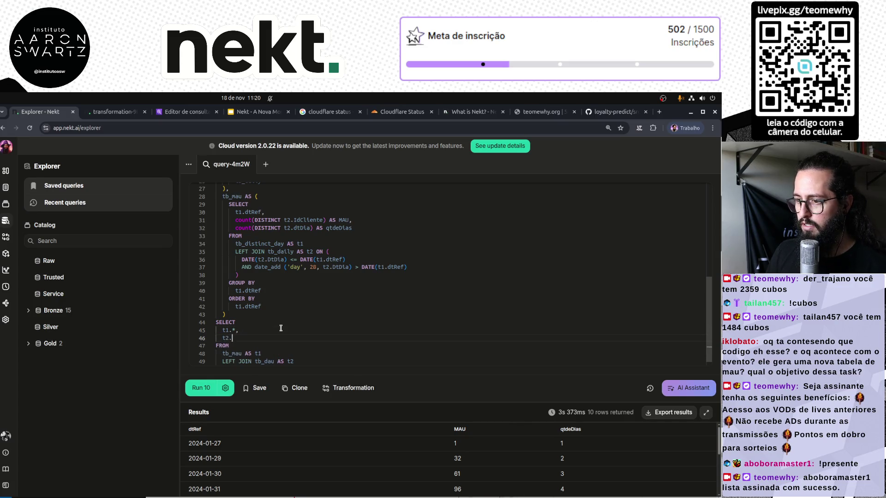
text(DAU)
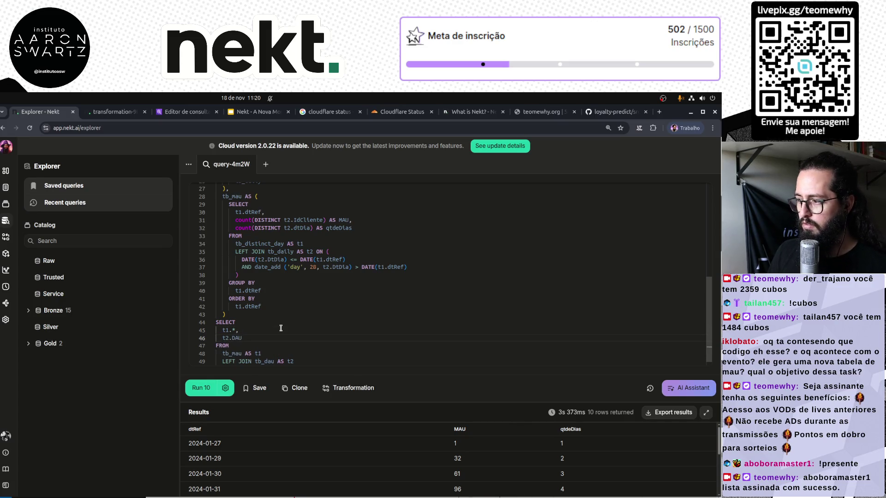
key(ctrl+Return)
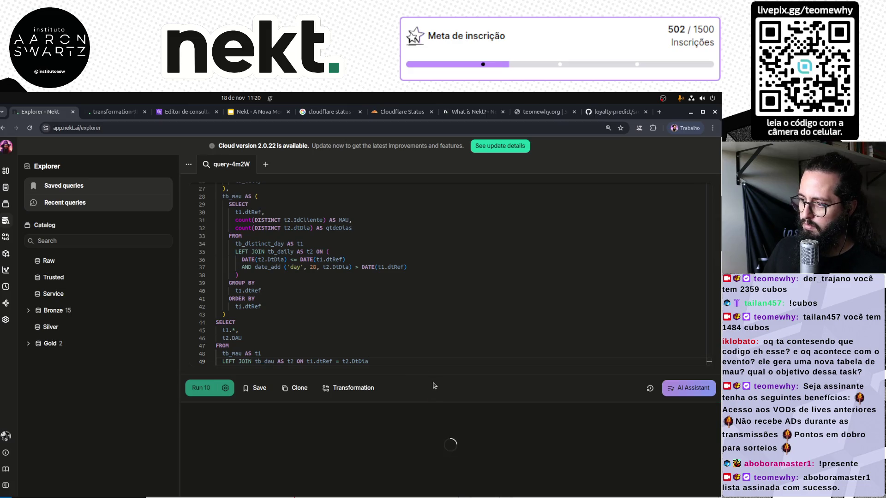
Add 'ORDER BY t1.dtRef' after the final join and run the query
drag(428, 401, 425, 262)
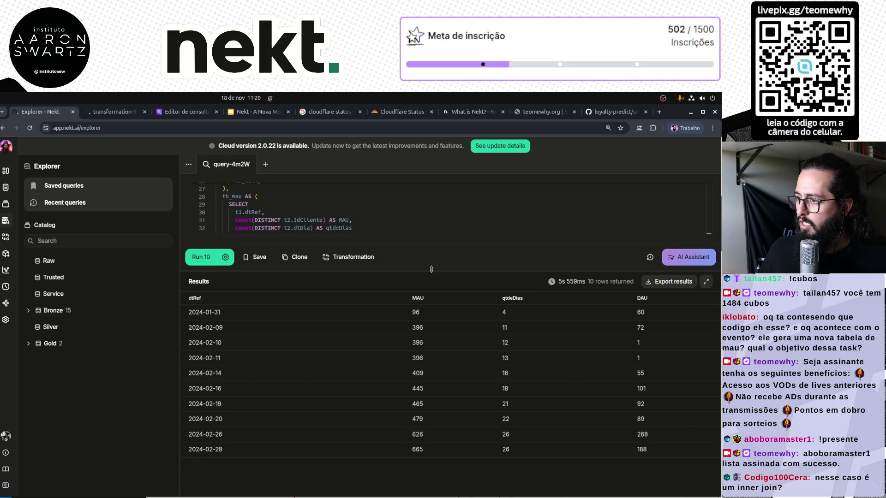
drag(432, 269, 418, 400)
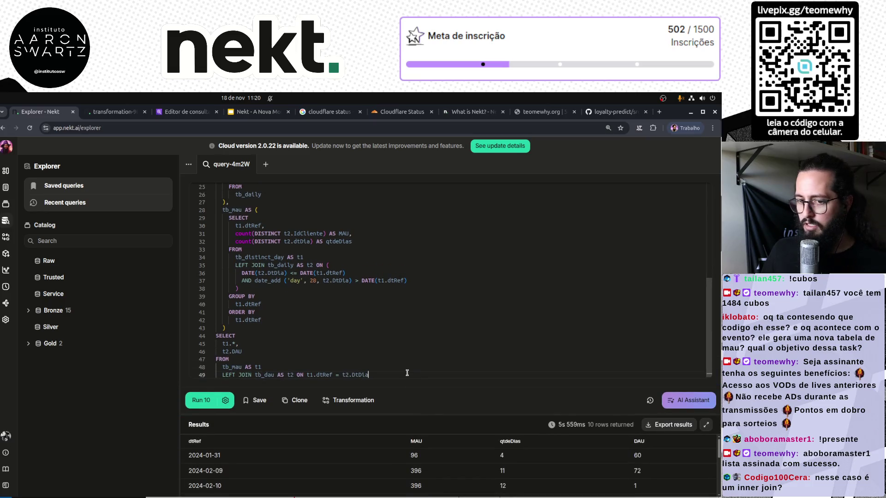
key(Return)
key(Return)
text(ORDER )
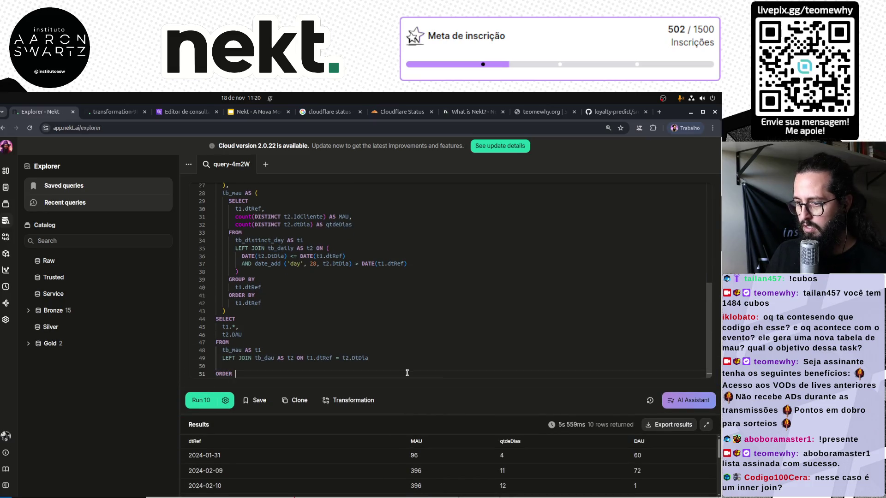
text(BY t1.)
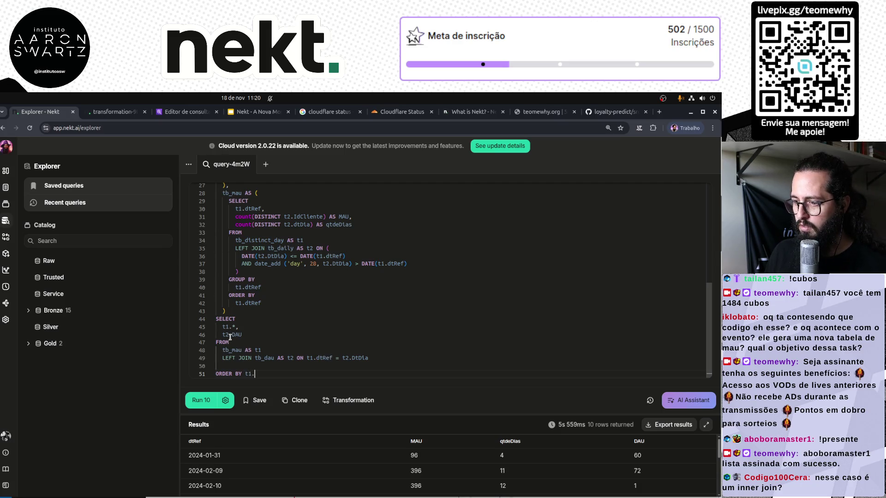
text(dtRef)
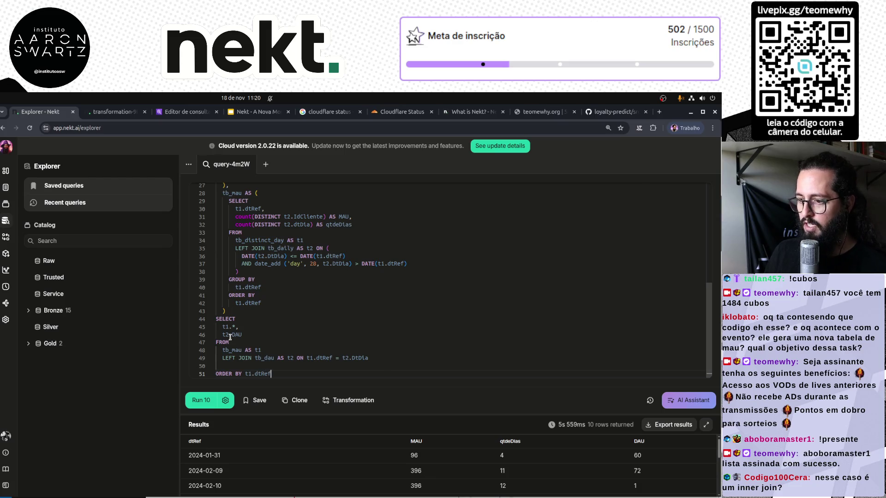
key(ctrl+Return)
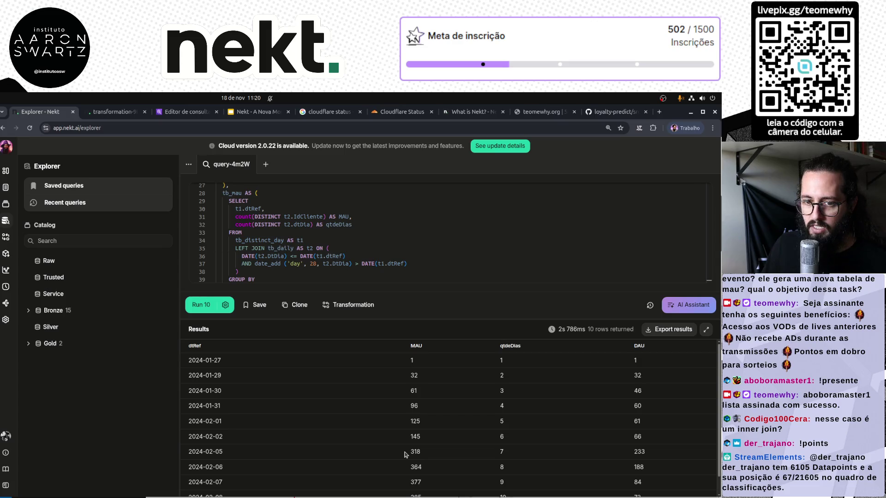
Review the 10 ordered rows with dtRef, MAU, qtdeDias and DAU, then enlarge the editor to show the whole query
scroll(405, 455, down, 1)
scroll(407, 452, up, 1)
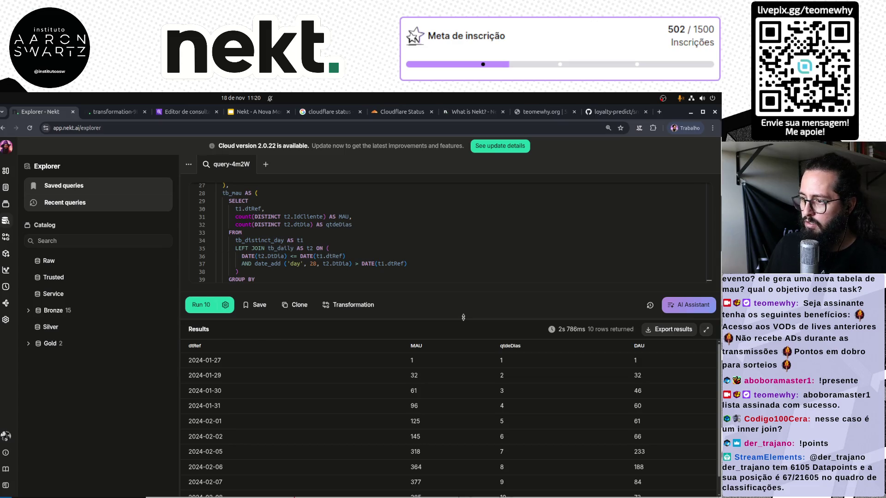
scroll(480, 453, down, 1)
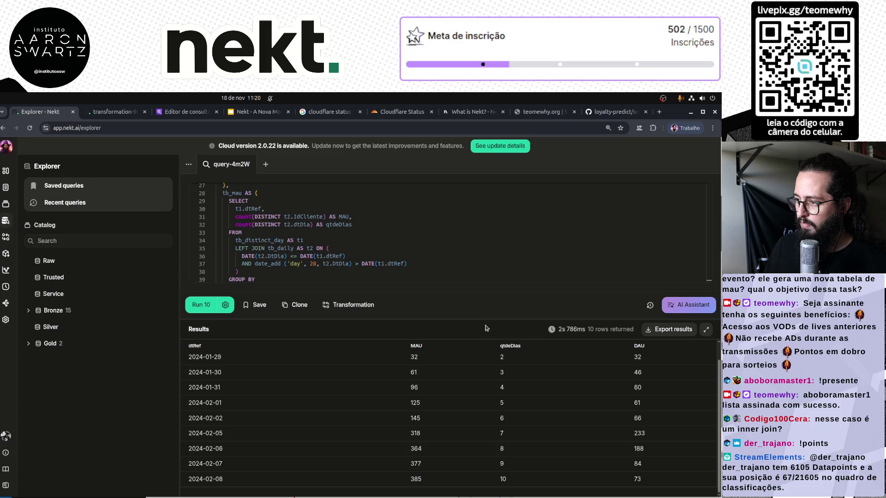
drag(488, 318, 485, 432)
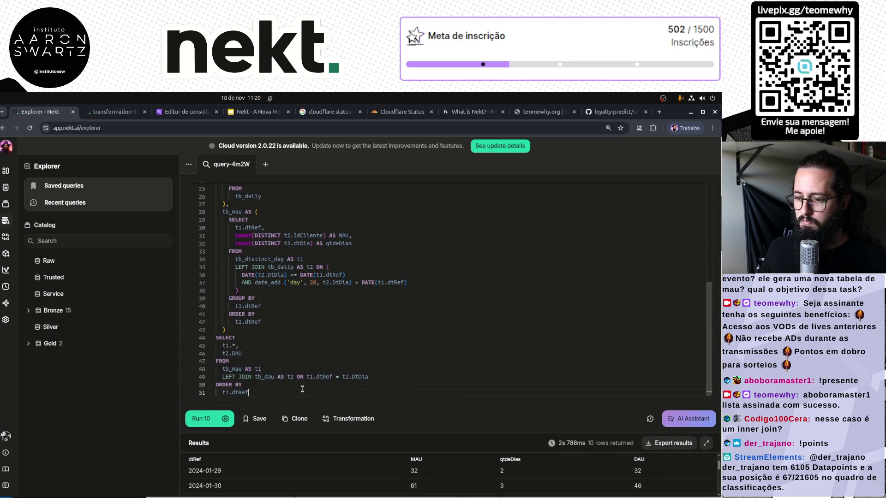
scroll(314, 346, up, 2)
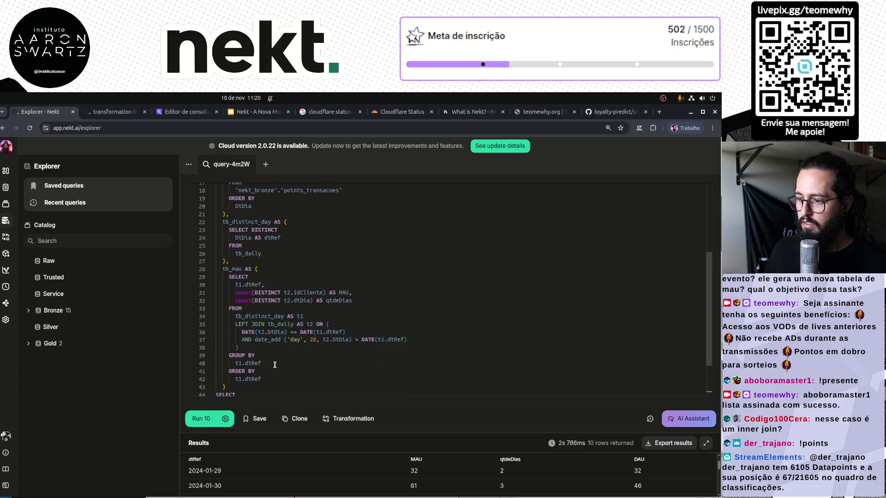
Save the query as a Gold-layer transformation named tmw_daily_report
click(351, 419)
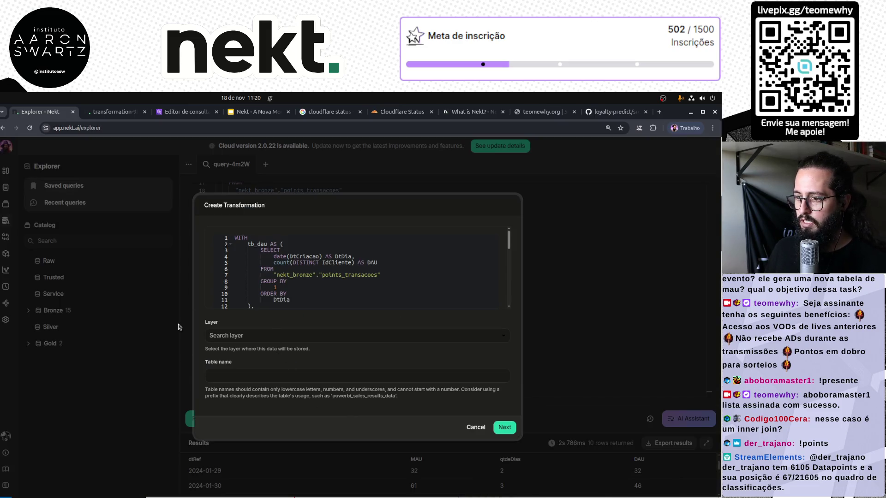
click(257, 336)
click(236, 433)
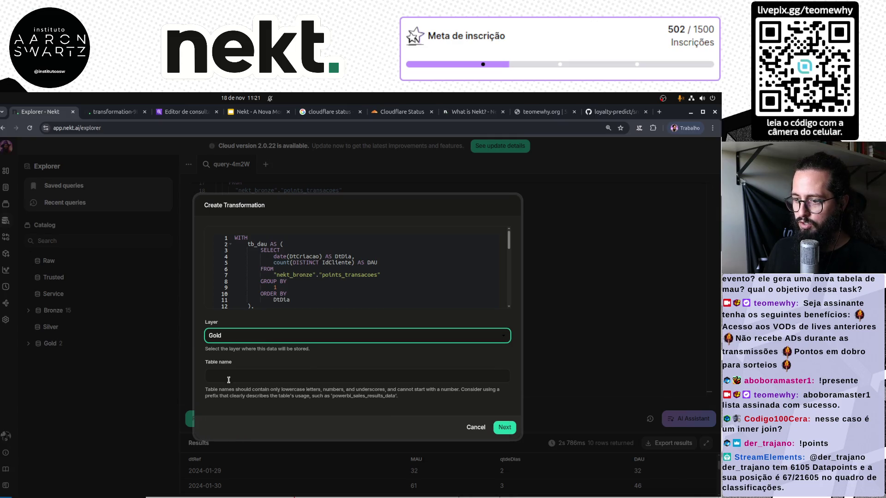
click(252, 375)
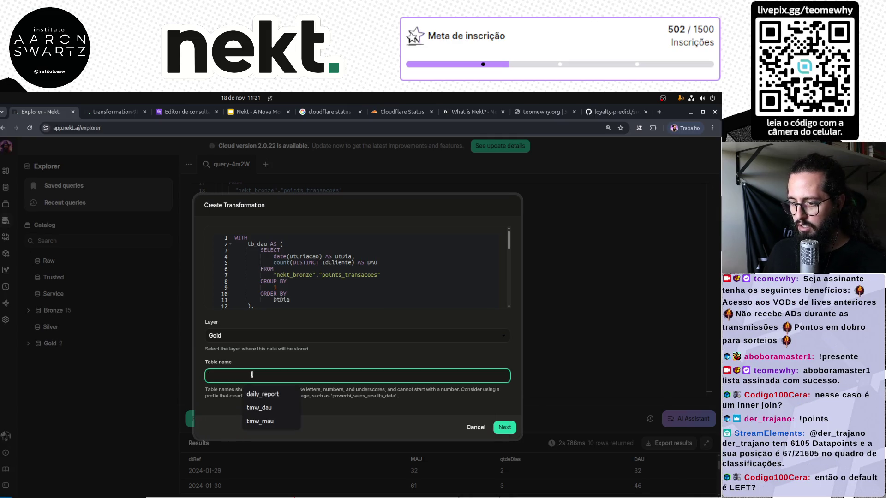
text(tmw_daily_report)
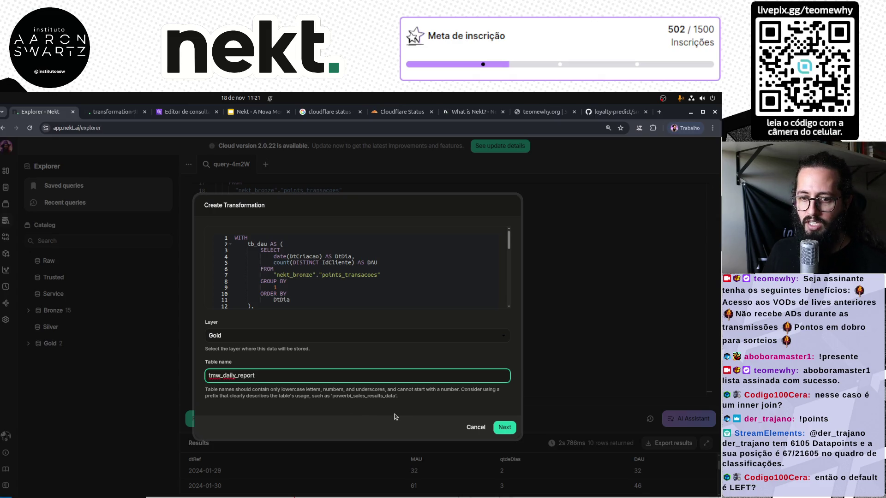
click(503, 430)
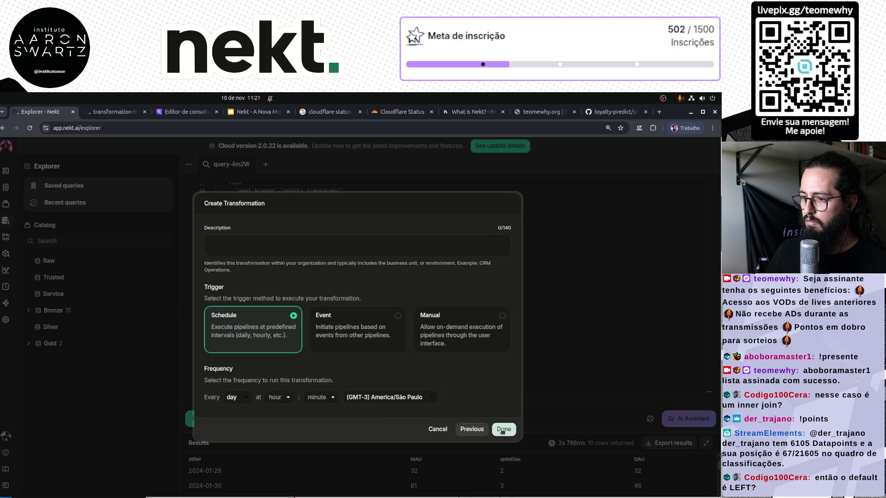
Set an event trigger so it runs when pipeline aws-s3-parquet-bHNL completes
click(360, 332)
click(318, 398)
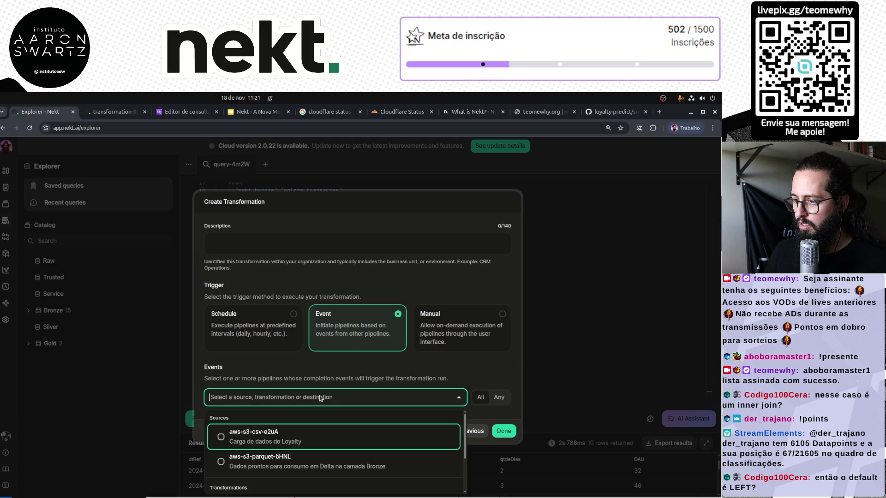
click(271, 373)
click(335, 404)
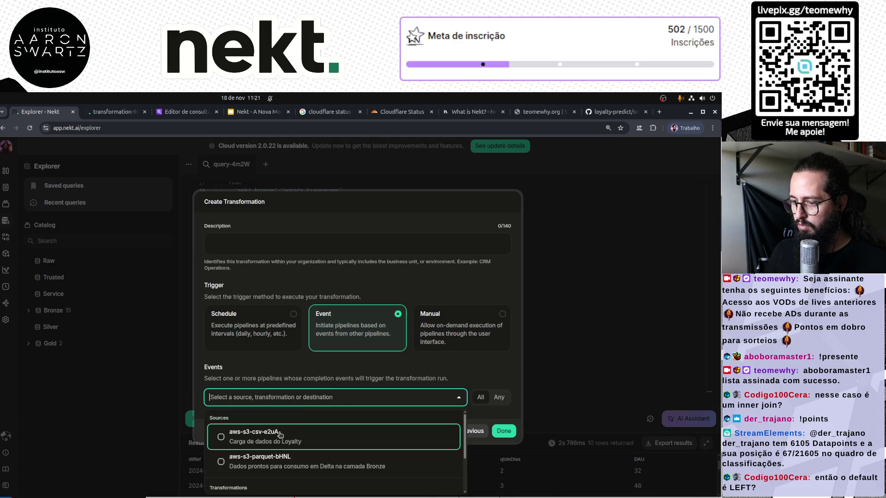
click(236, 462)
click(490, 358)
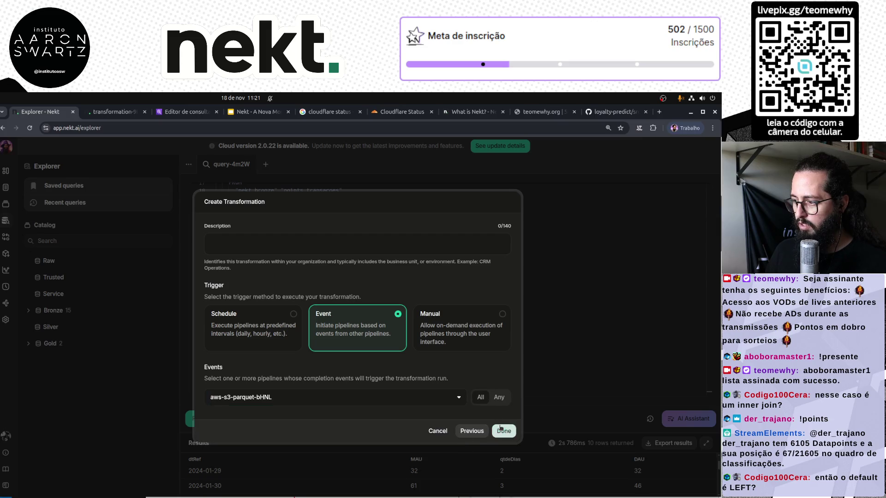
Describe it as a daily MAU/DAU report table, finish creation, and dismiss the confirmation
click(283, 243)
text(Tabla)
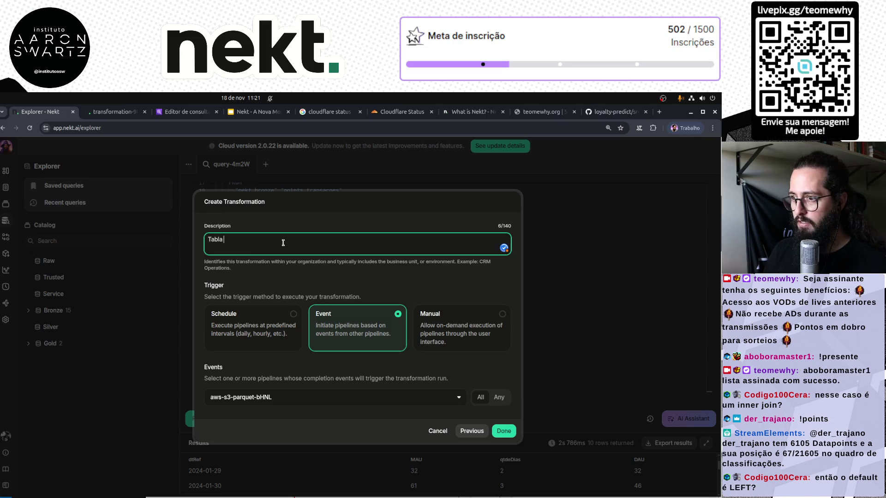
key(BackSpace)
key(BackSpace)
key(BackSpace)
text(ela de relató)
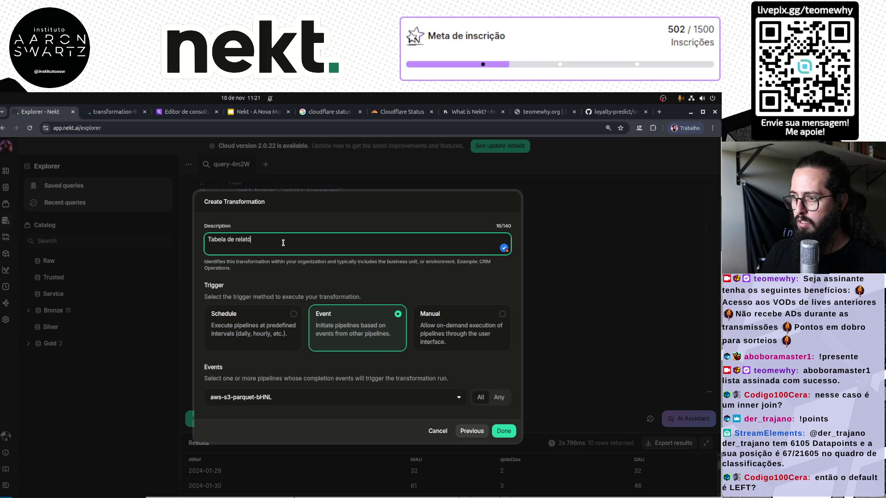
text(rio di)
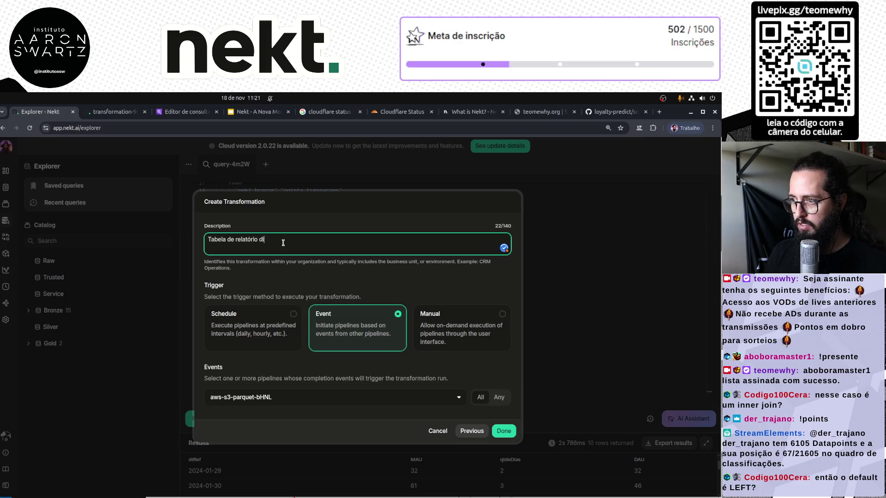
text(a(Mont)
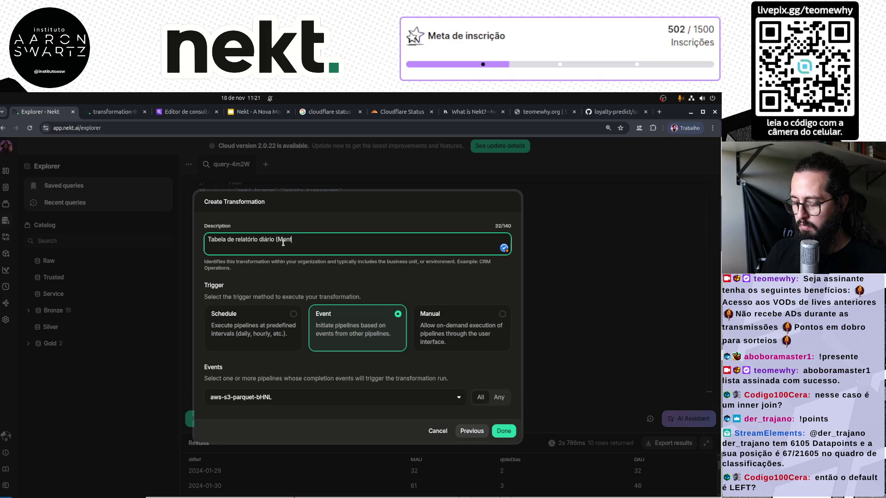
text(Active Users ()
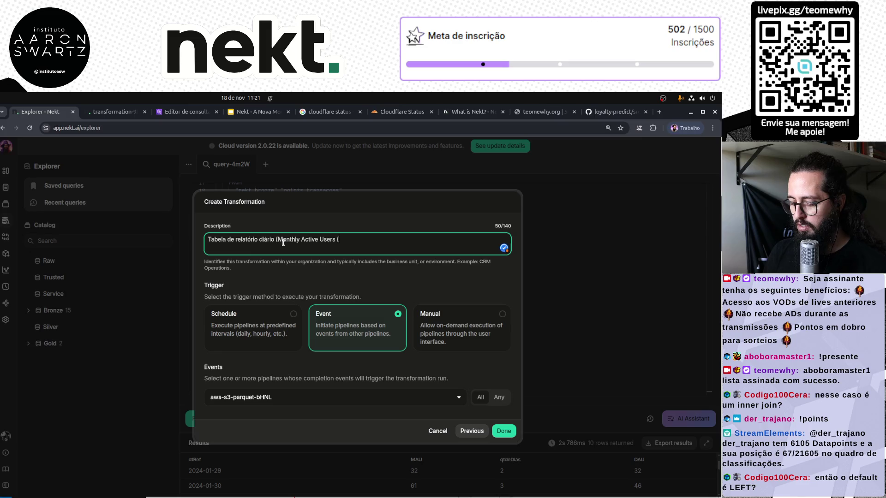
text(MAYU)
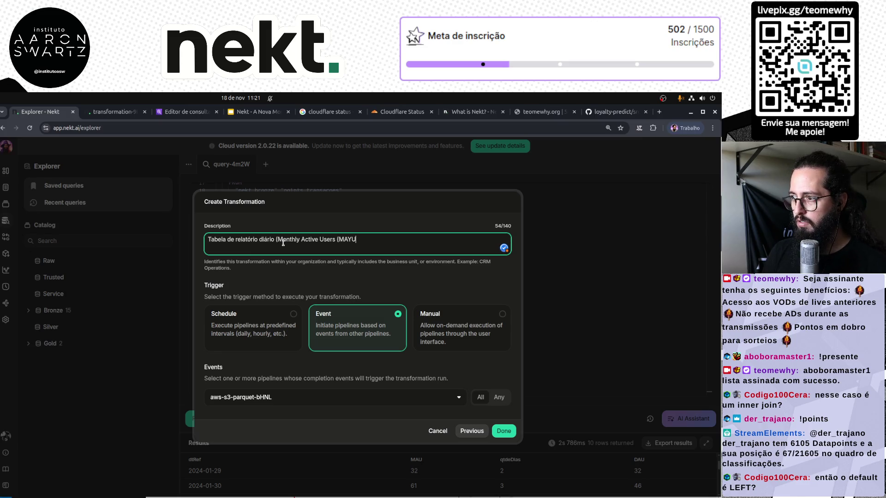
key(BackSpace)
key(BackSpace)
key(BackSpace)
text(-)
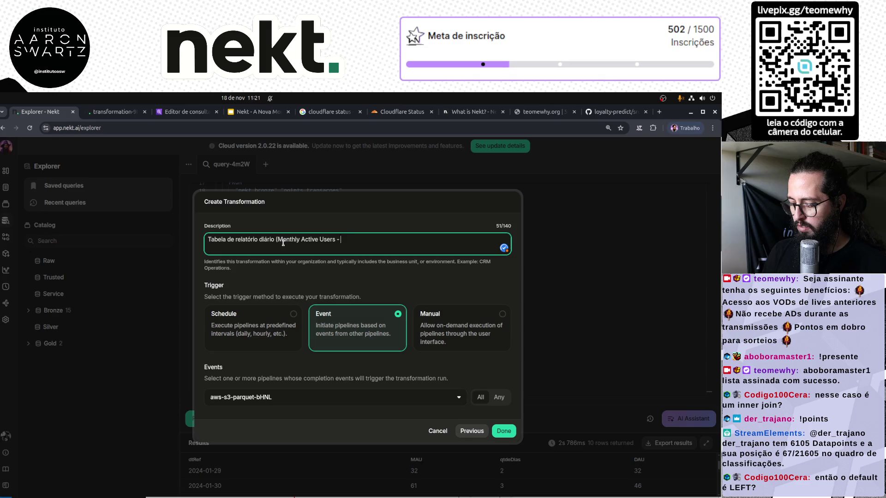
text(MAU e Dai)
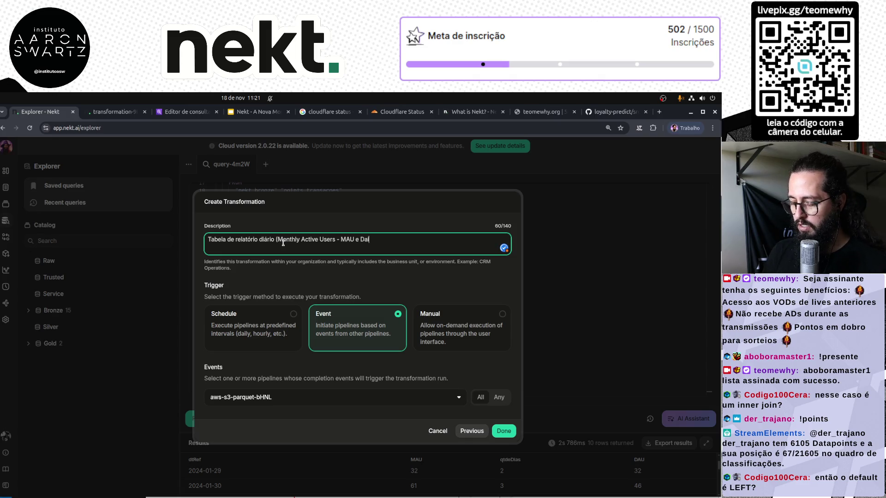
text(Users - DAU)
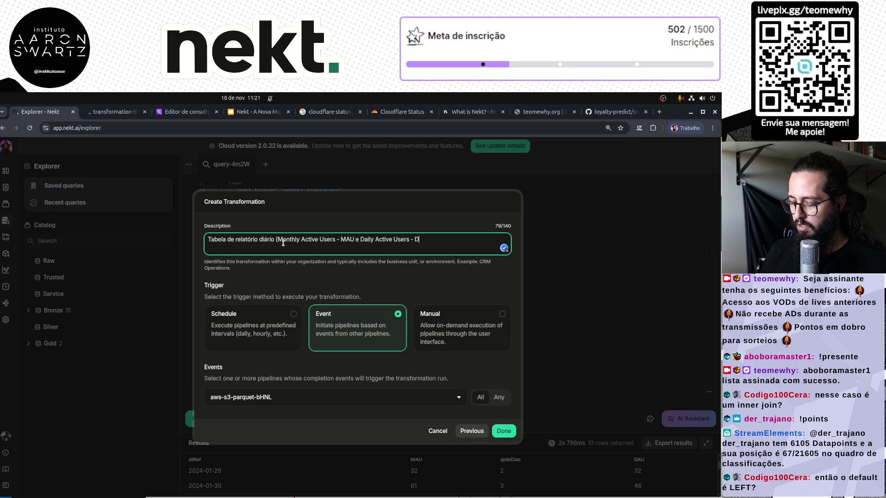
click(504, 431)
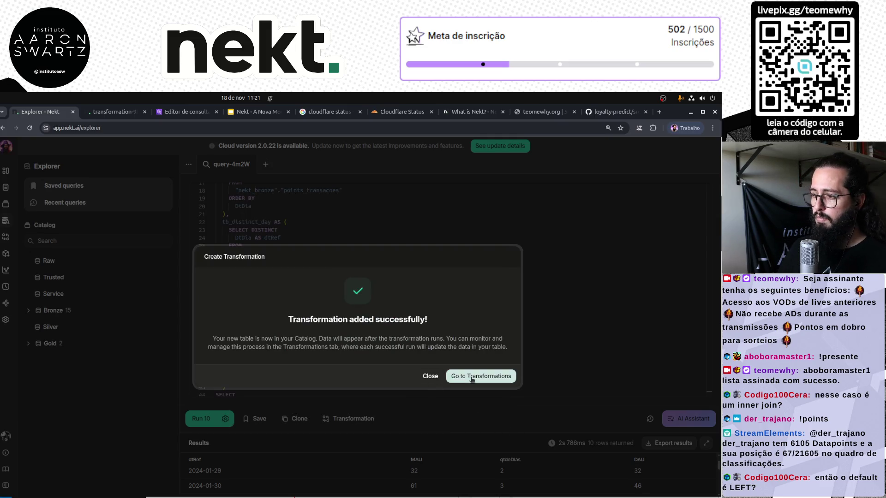
click(432, 378)
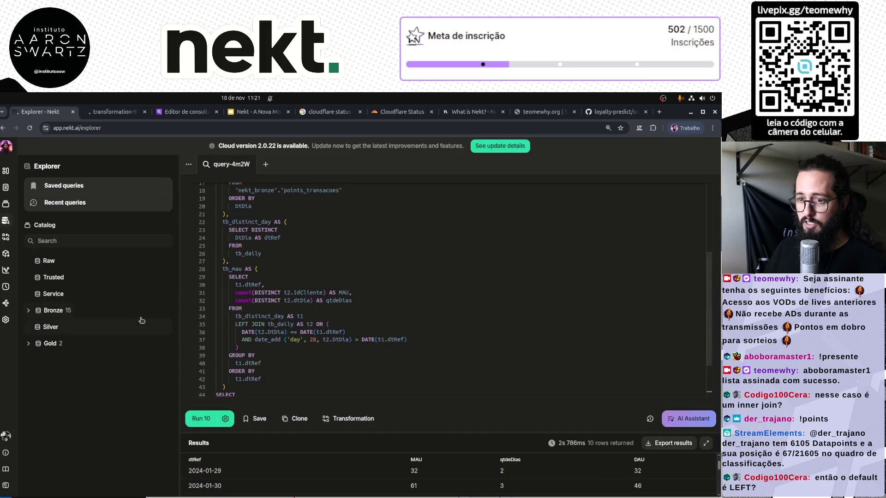
Remove transformation-ZM7s, confirming with its pasted name
click(6, 238)
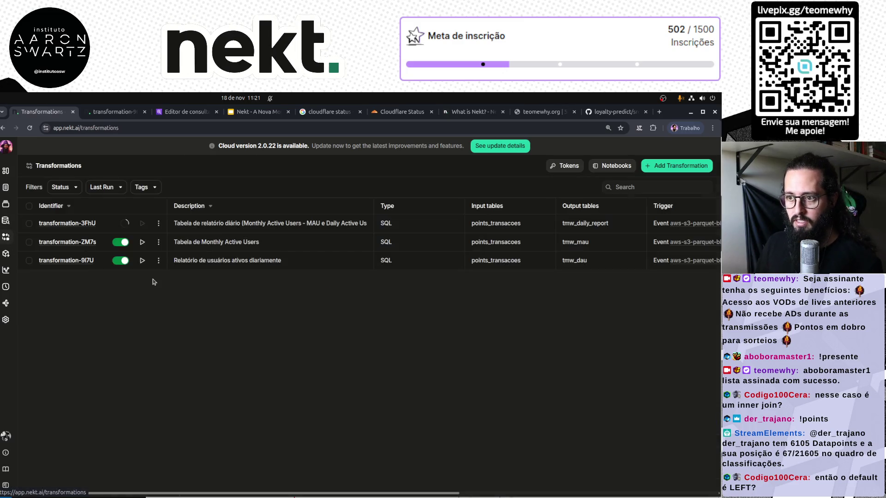
click(29, 242)
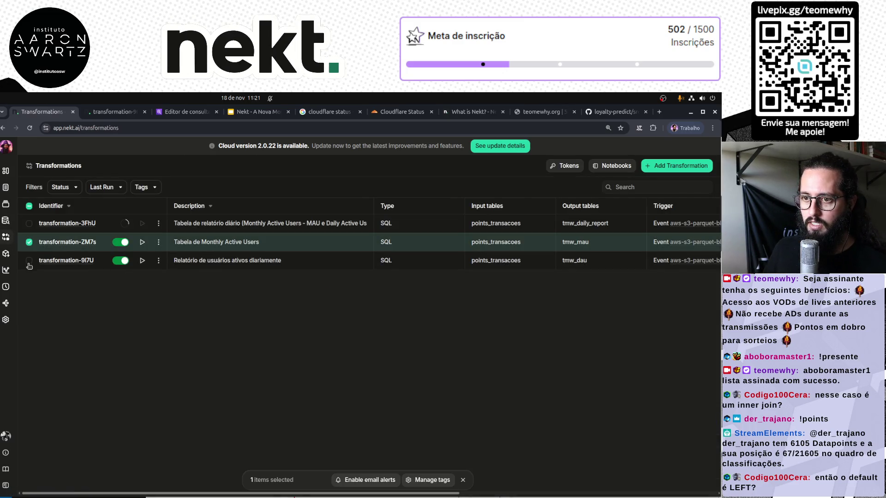
click(29, 261)
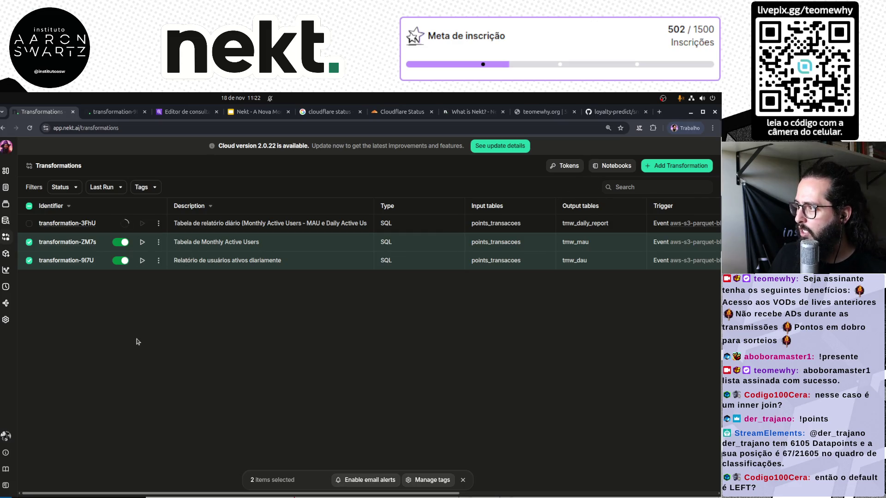
click(29, 242)
click(29, 261)
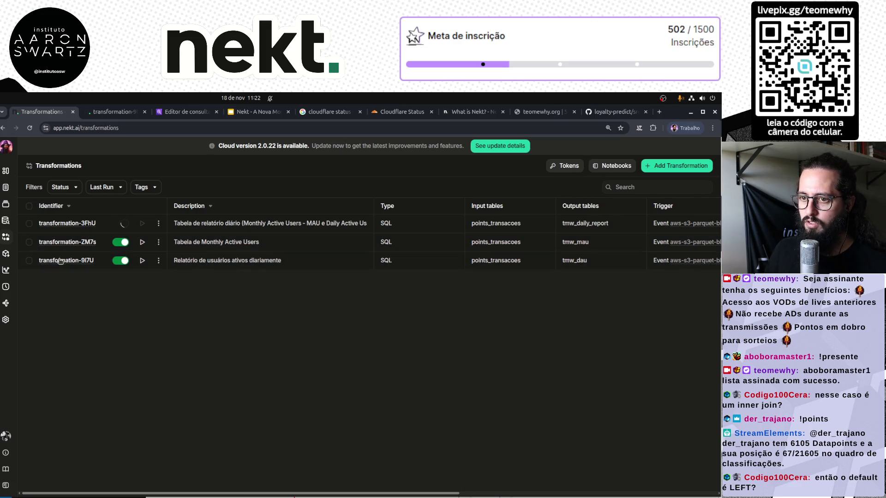
click(158, 243)
click(217, 300)
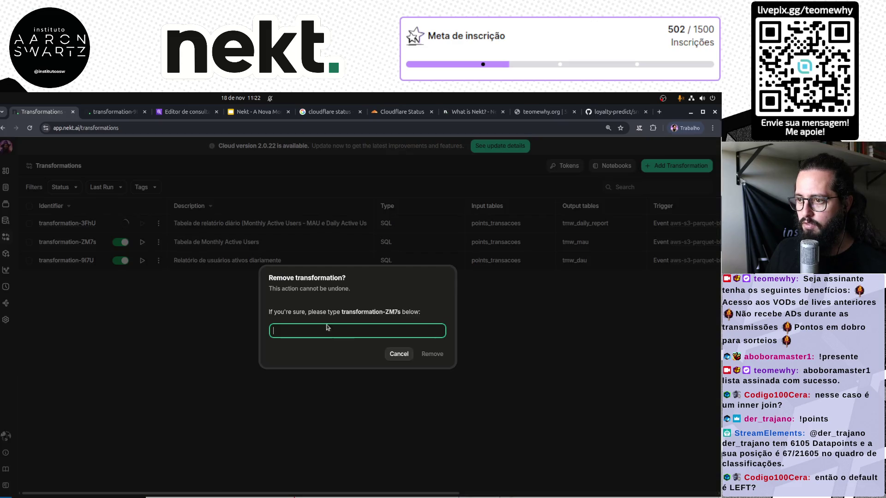
drag(342, 312, 400, 313)
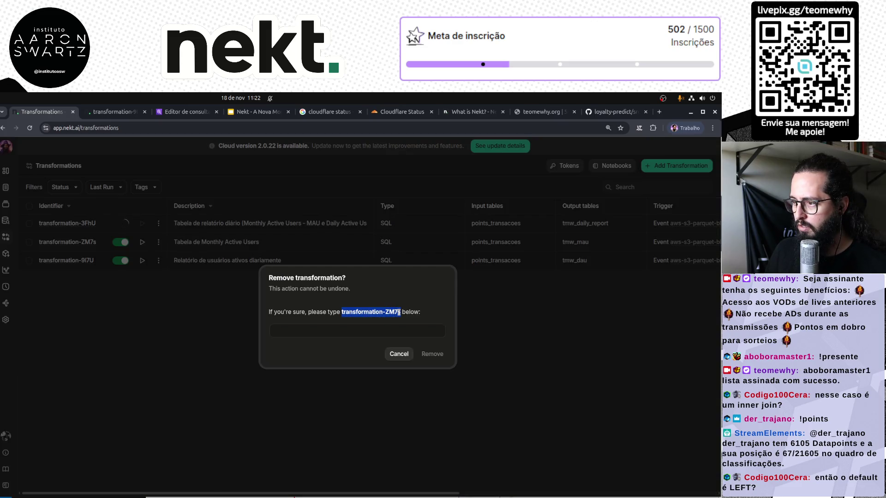
key(ctrl+c)
click(390, 331)
key(ctrl+v)
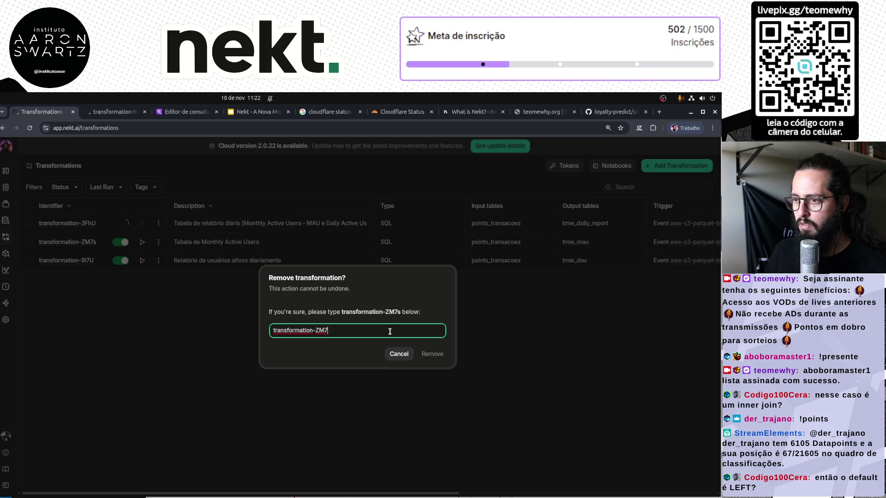
text(s)
click(427, 355)
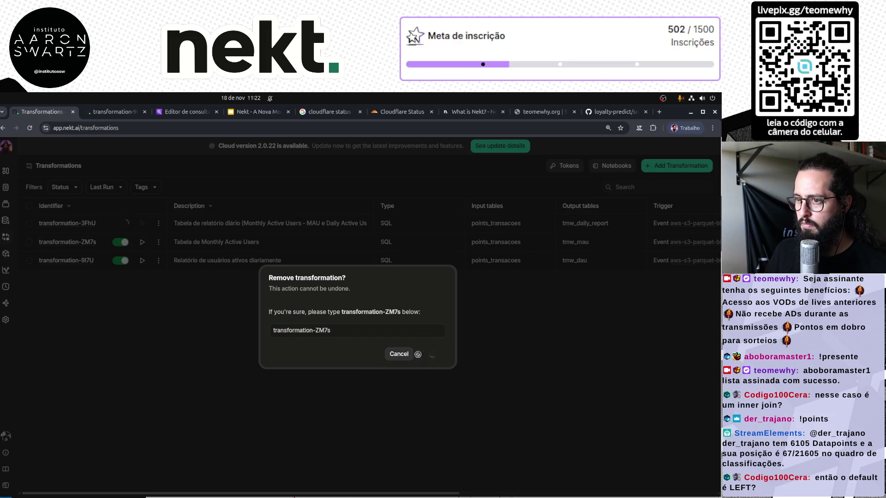
Remove transformation-9I7U, confirming with its pasted name
click(158, 242)
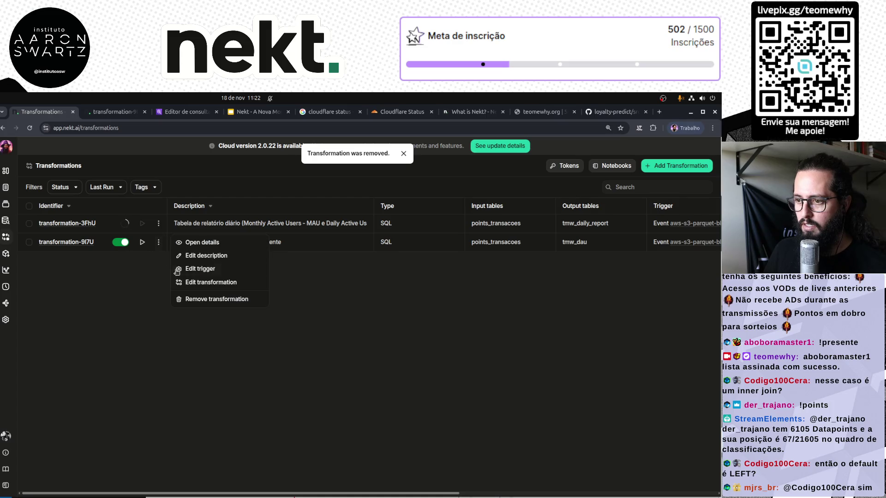
click(216, 300)
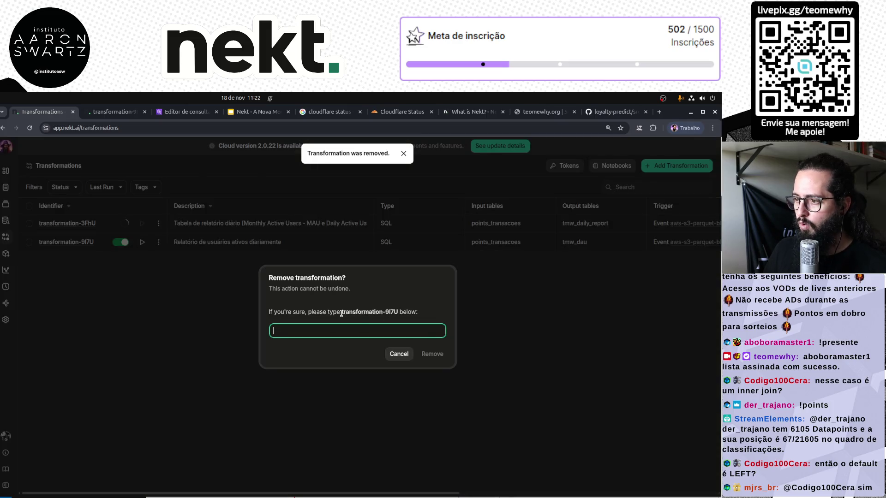
drag(341, 313, 397, 312)
click(377, 331)
key(ctrl+v)
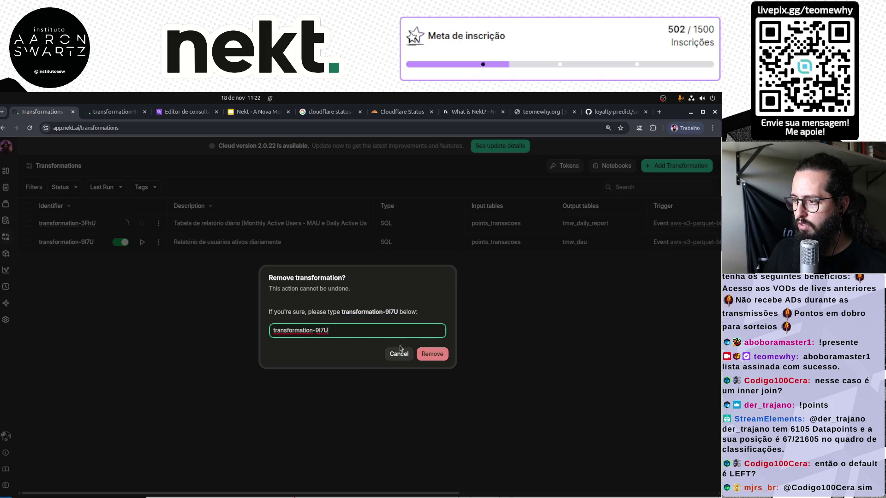
click(432, 354)
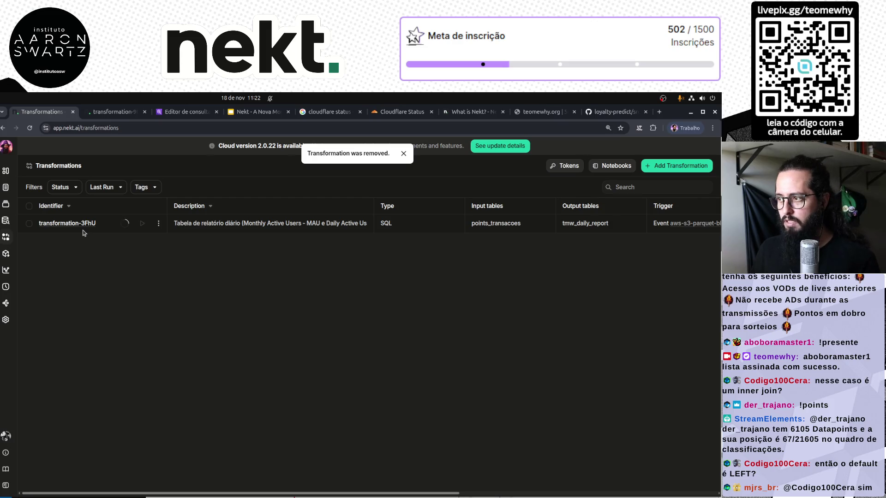
scroll(581, 226, right, 5)
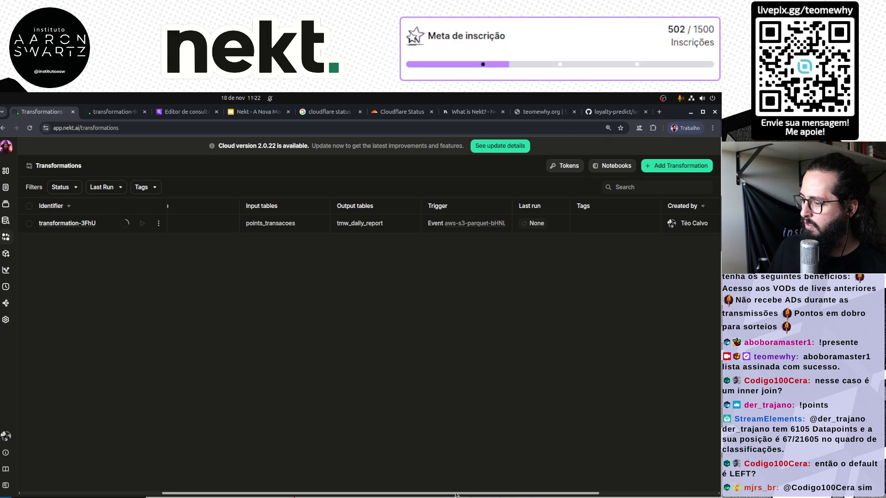
mouse_move(451, 494)
mouse_down()
mouse_move(595, 490)
mouse_move(159, 464)
mouse_up()
click(78, 224)
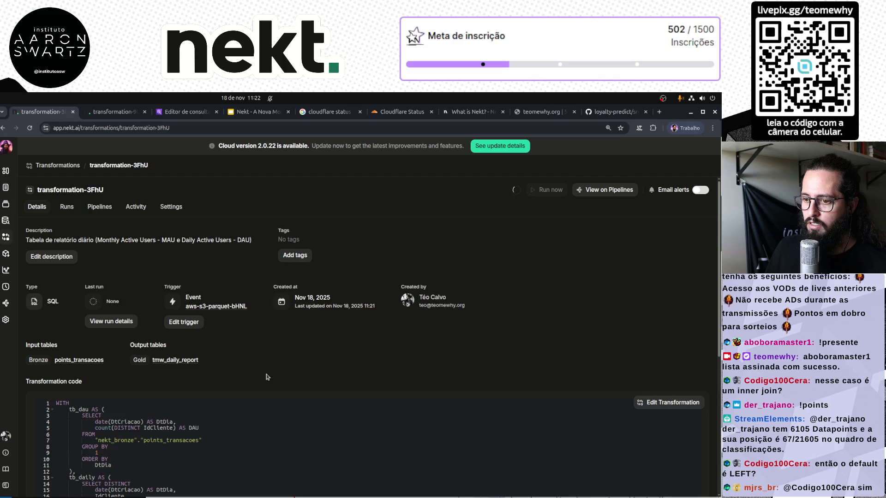
scroll(374, 428, down, 5)
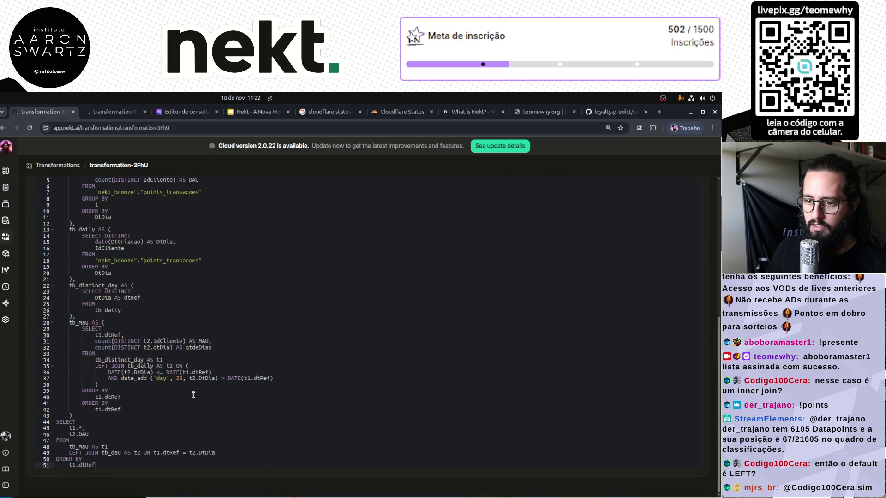
scroll(194, 395, up, 3)
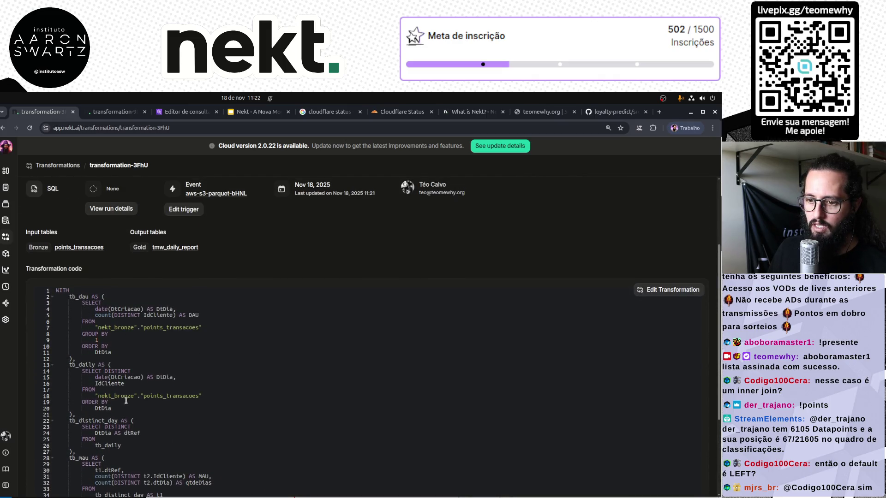
scroll(126, 401, down, 3)
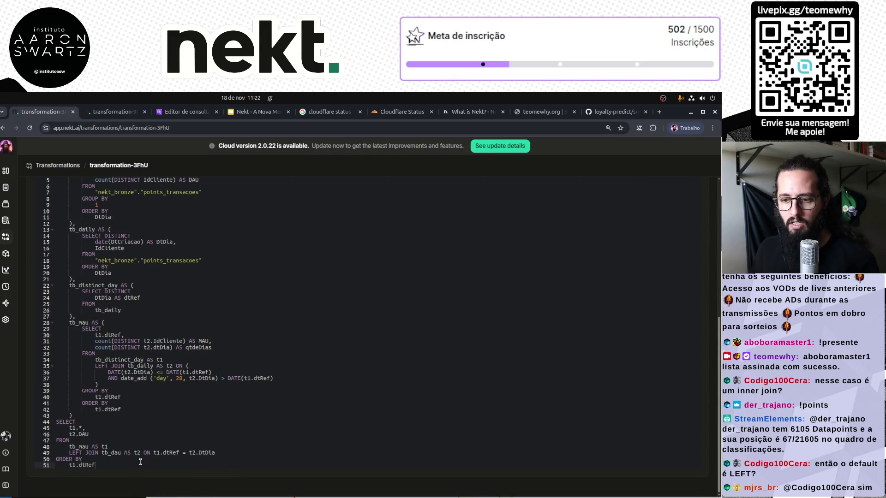
scroll(193, 376, up, 5)
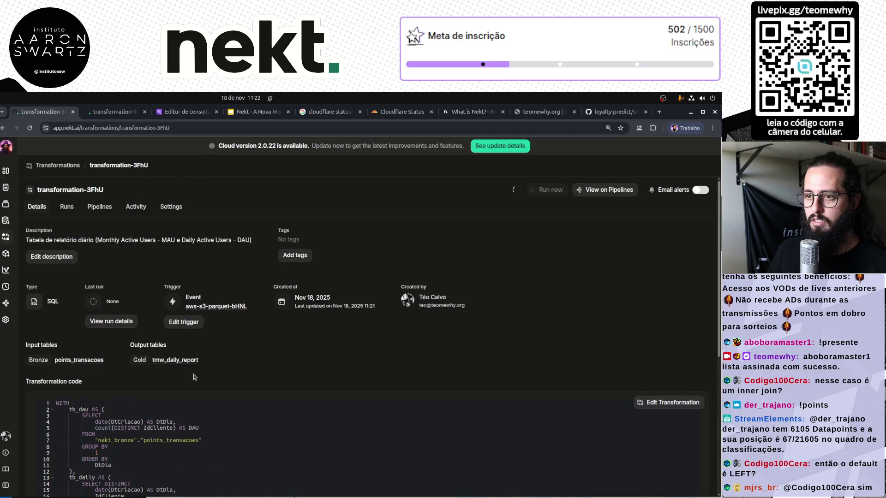
click(64, 165)
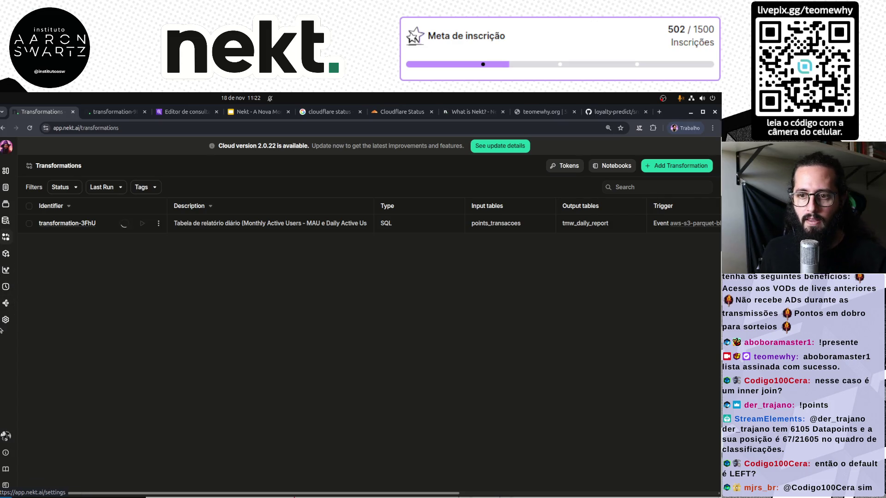
Manually trigger transformation-3FhU from the Transformations list, then switch to the Explorer
click(6, 303)
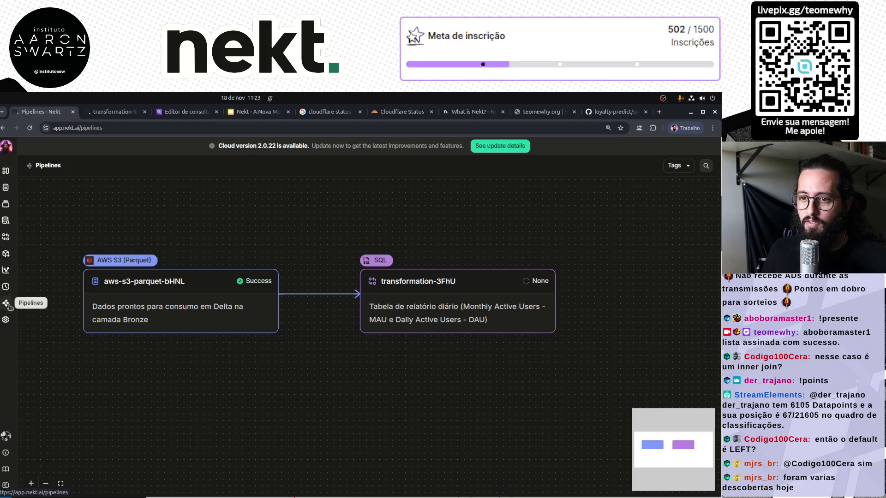
click(6, 255)
click(5, 237)
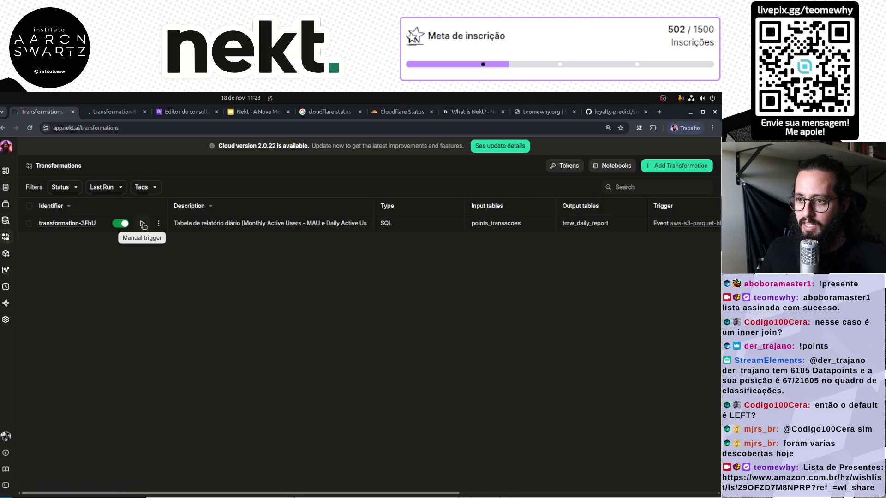
click(143, 224)
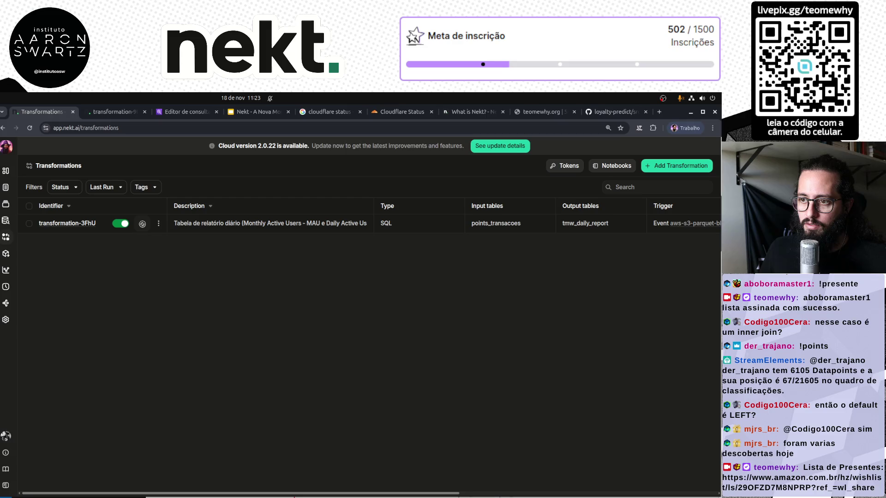
click(5, 221)
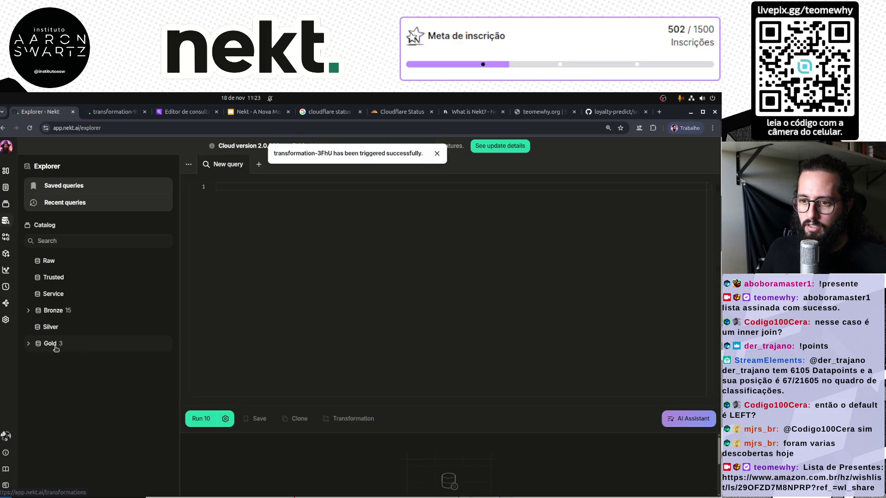
Expand the Gold layer in the catalog and open its table list
click(29, 344)
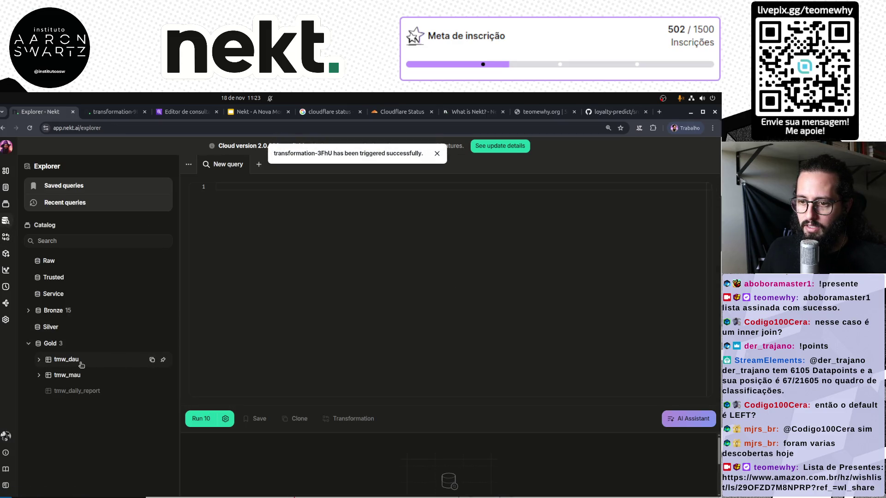
click(40, 360)
click(40, 361)
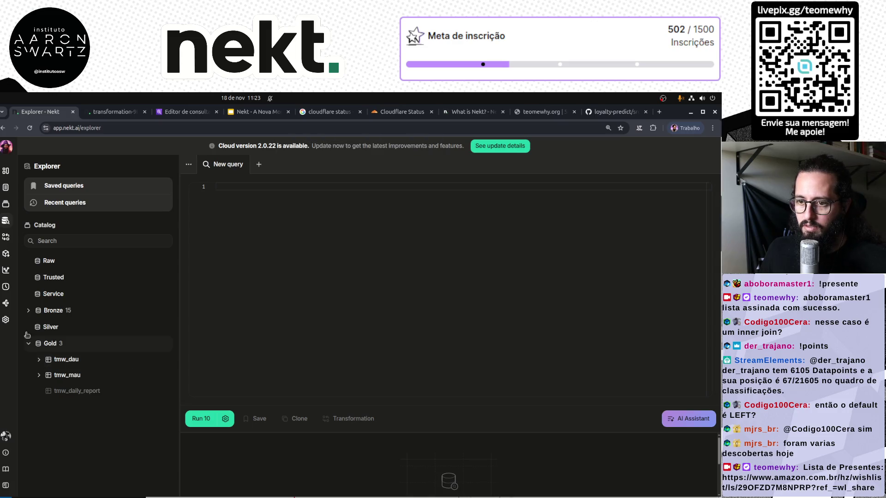
click(6, 204)
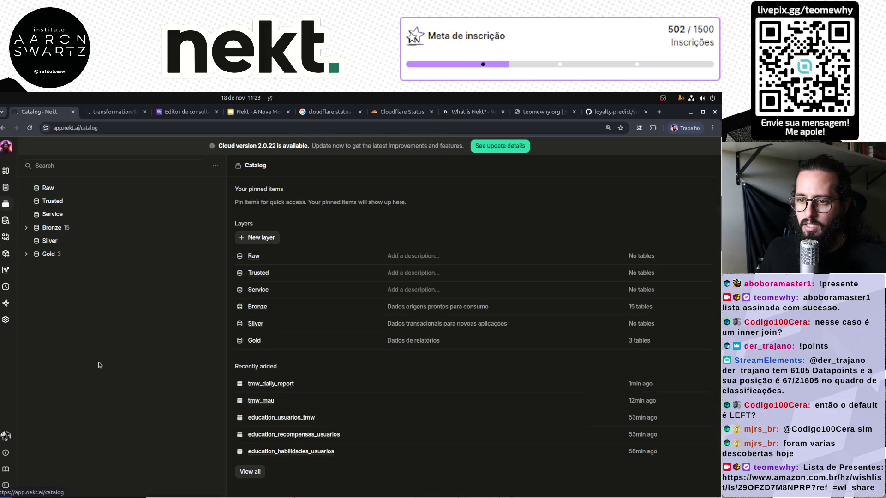
click(31, 252)
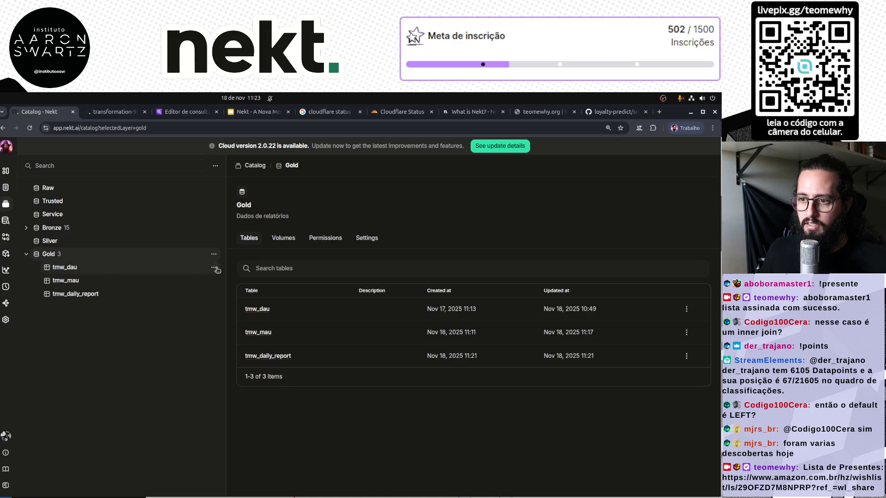
Delete the tmw_dau table, confirming with the word 'delete'
click(214, 268)
click(238, 345)
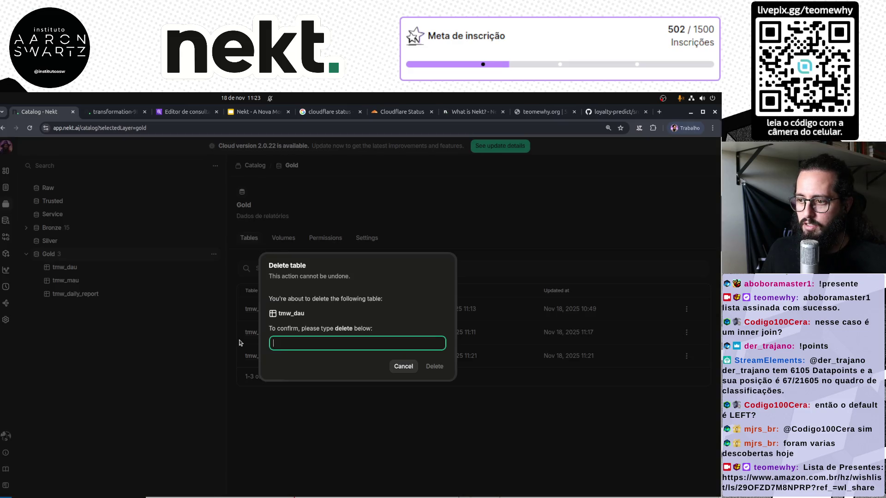
double_click(291, 313)
key(ctrl+c)
click(305, 343)
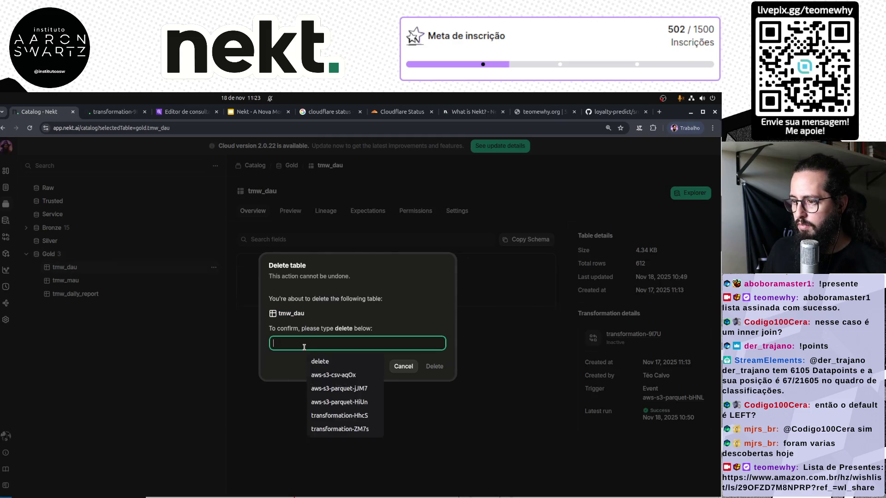
key(ctrl+v)
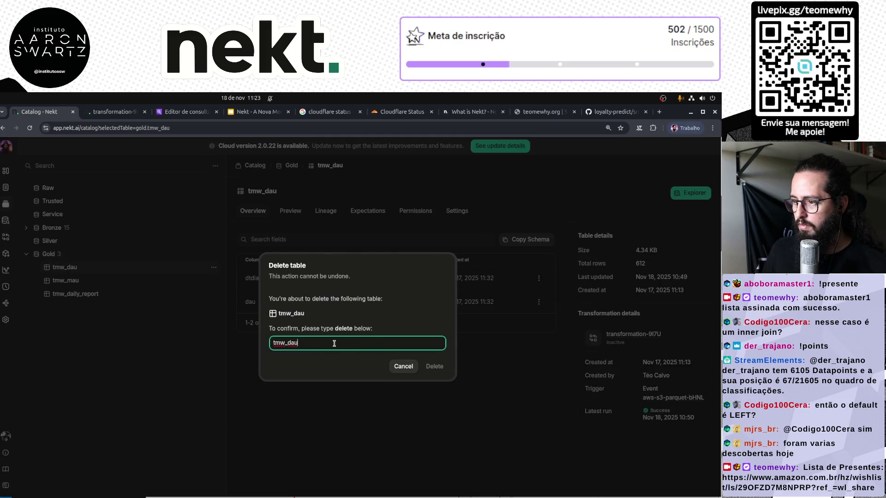
text(delte)
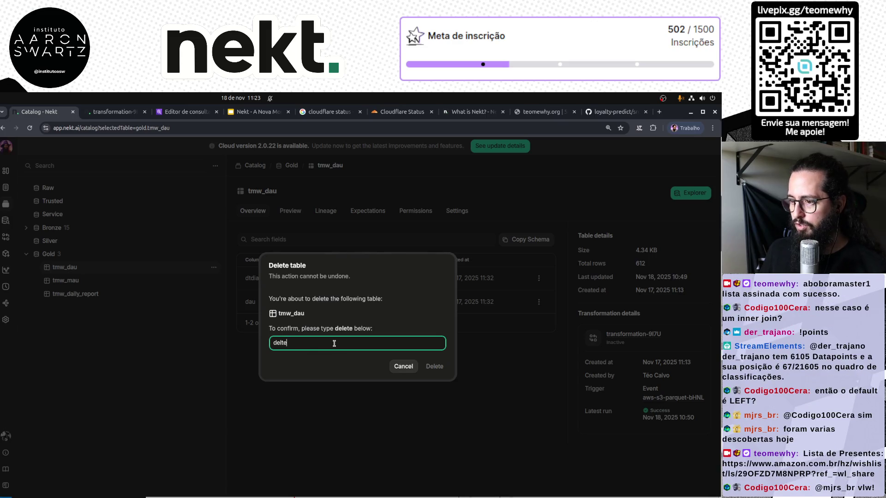
key(BackSpace)
key(BackSpace)
text(ete)
click(435, 367)
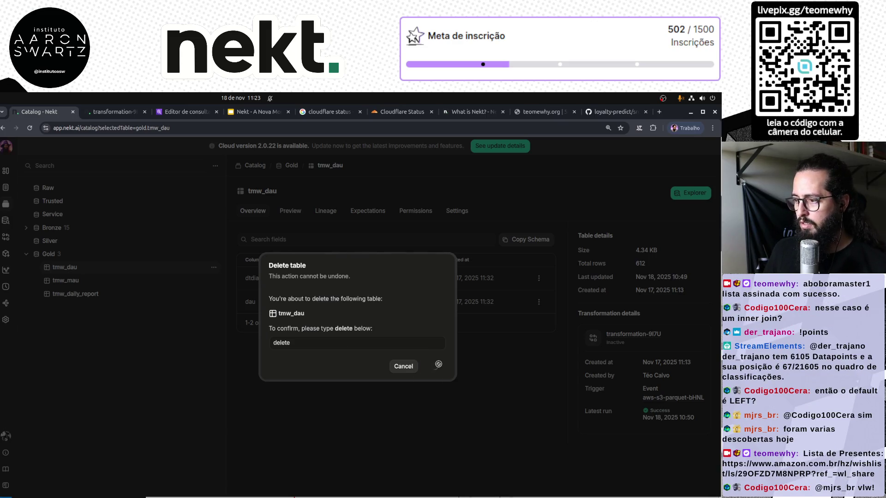
Delete the tmw_mau table and open the remaining tmw_daily_report table
click(214, 268)
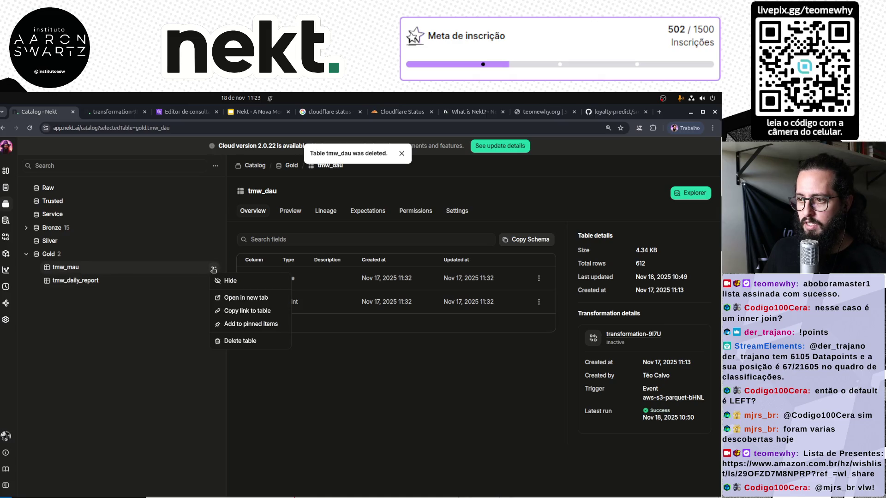
click(241, 341)
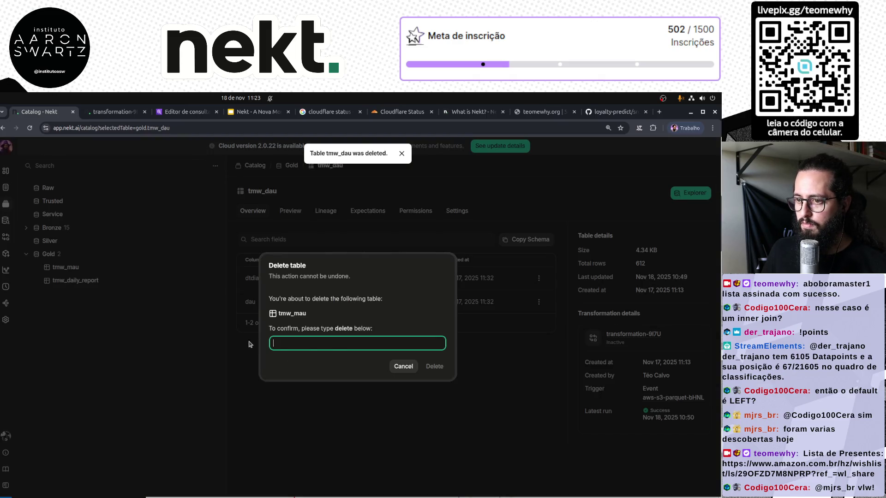
click(342, 344)
text(dele)
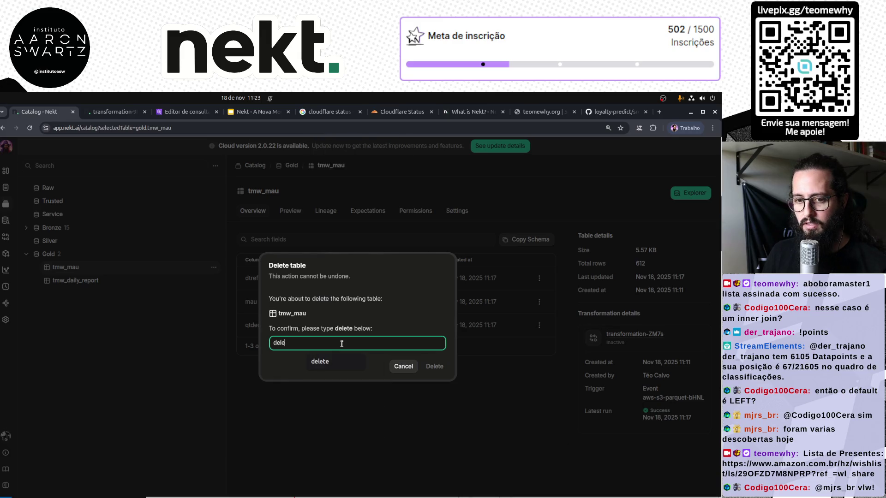
text(te)
click(432, 366)
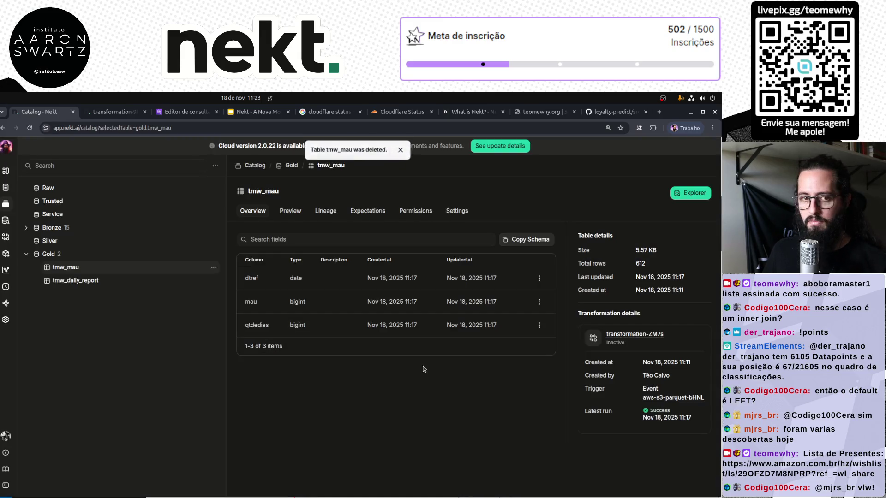
click(95, 269)
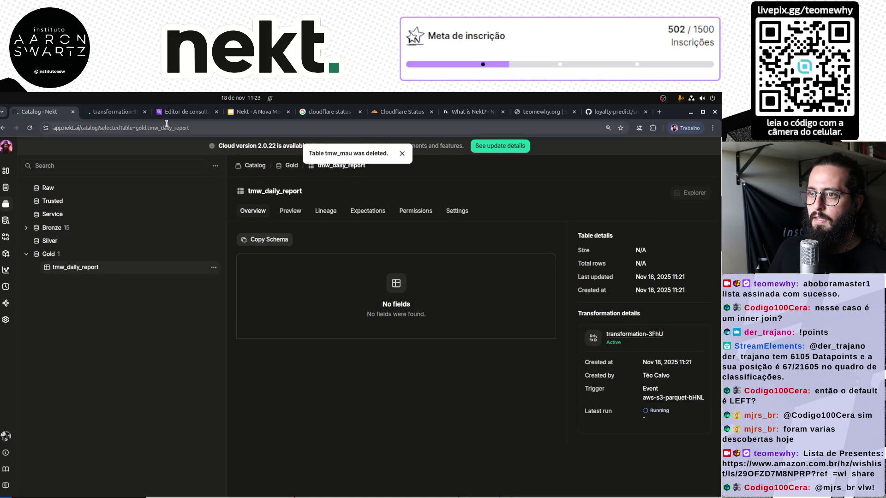
Check transformation-9I7U's runs, then view transformation-3FhU's in-progress manual run details
click(116, 112)
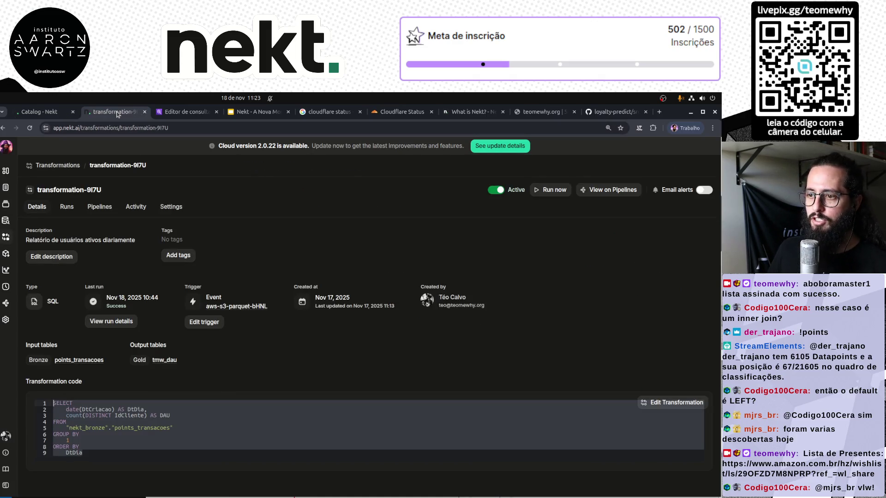
click(110, 321)
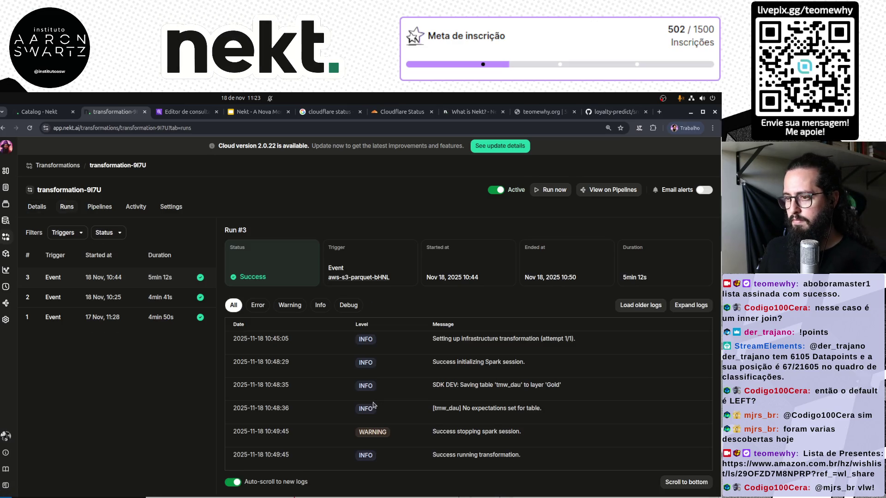
click(67, 165)
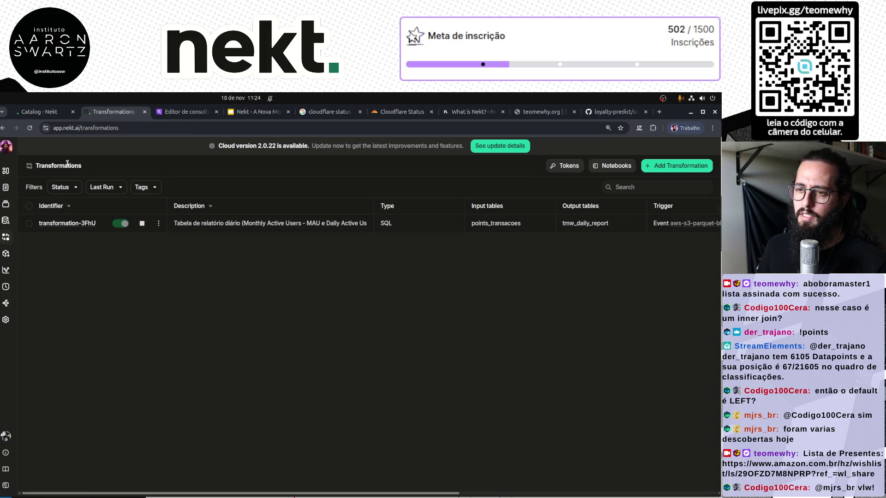
click(83, 224)
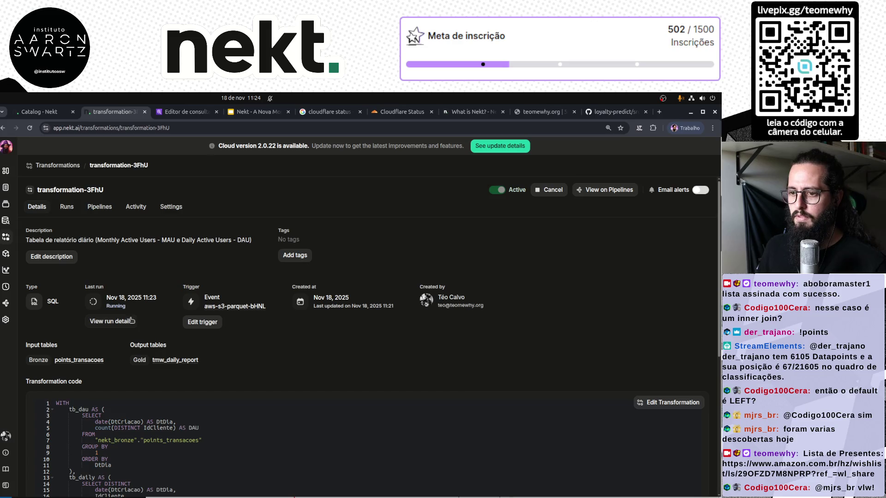
click(124, 326)
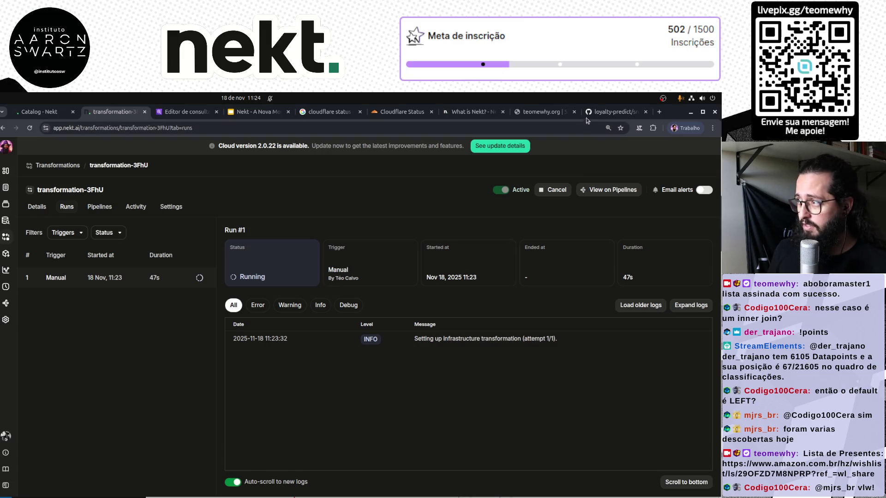
key(ctrl+9)
Zoom out and read through life_cycle.sql in the loyalty-predict repo
scroll(346, 340, down, 5)
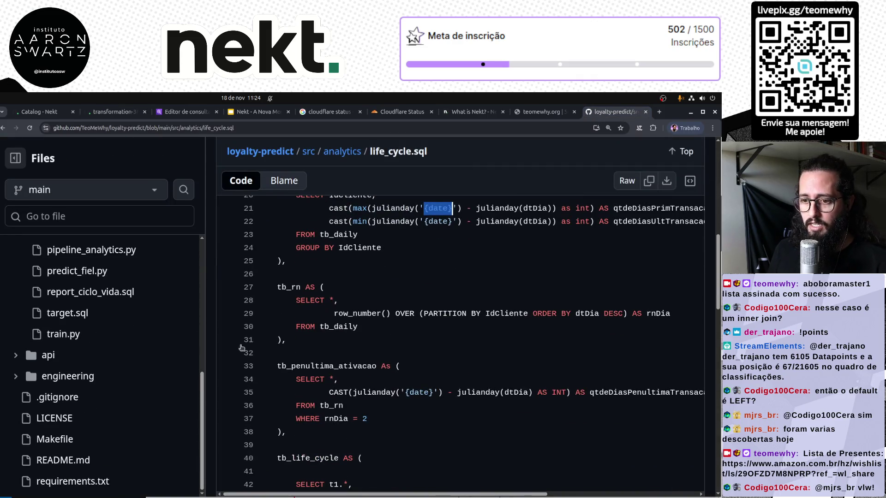
key(ctrl+minus)
key(ctrl+minus)
scroll(96, 366, up, 3)
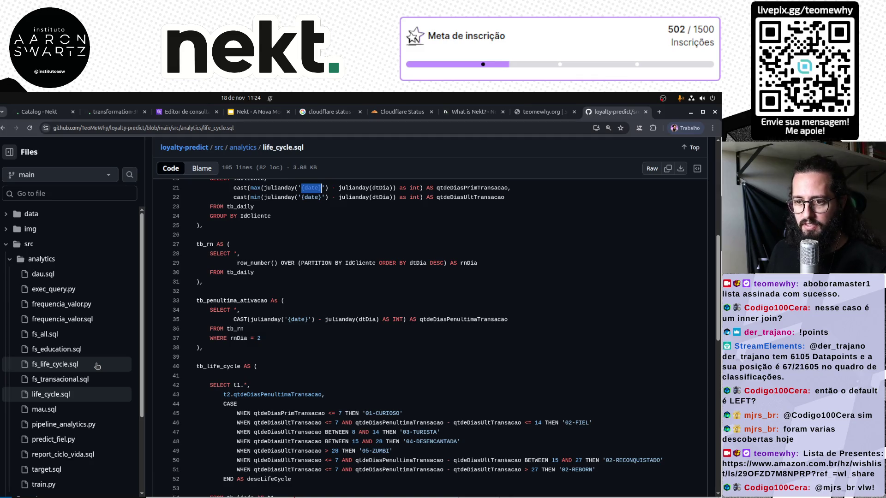
scroll(309, 355, down, 4)
scroll(310, 355, down, 6)
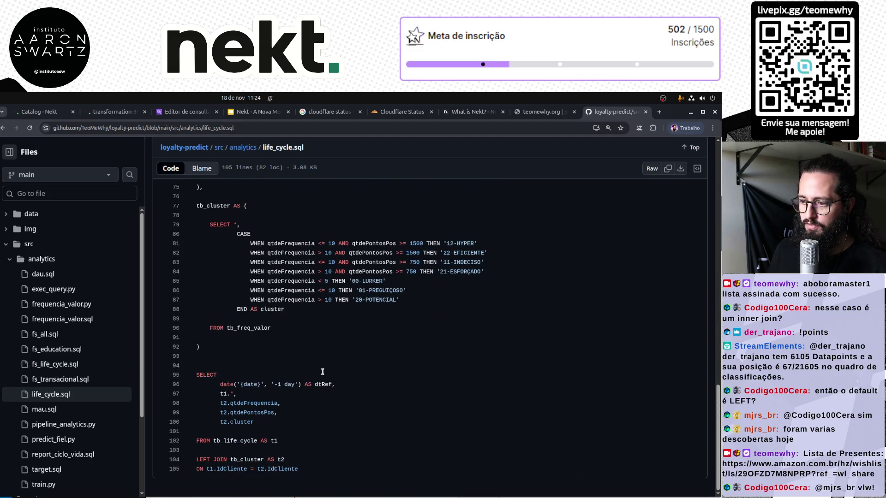
scroll(323, 418, up, 15)
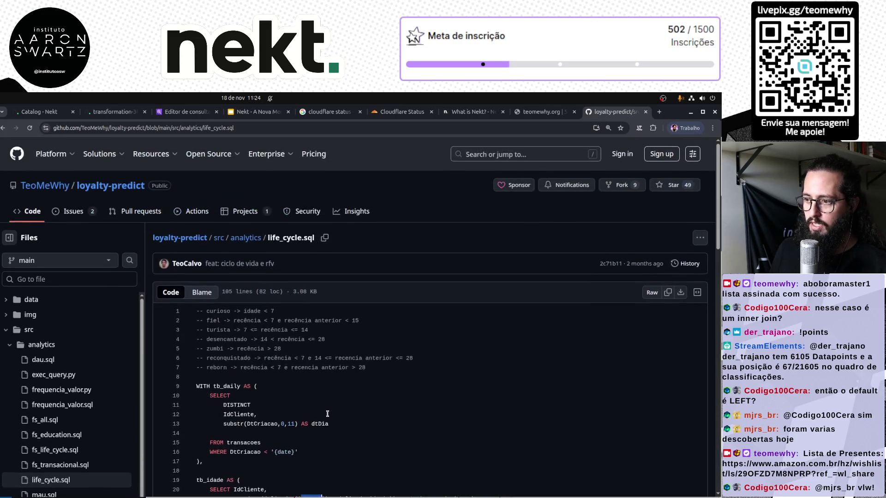
scroll(328, 414, down, 5)
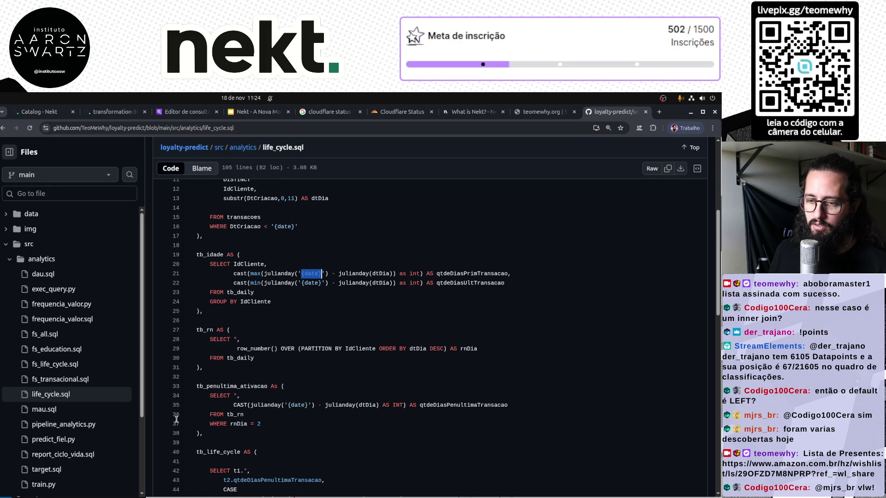
Browse fs_transacional.sql, fs_life_cycle.sql, fs_all.sql, then open frequencia_valor.sql
click(62, 379)
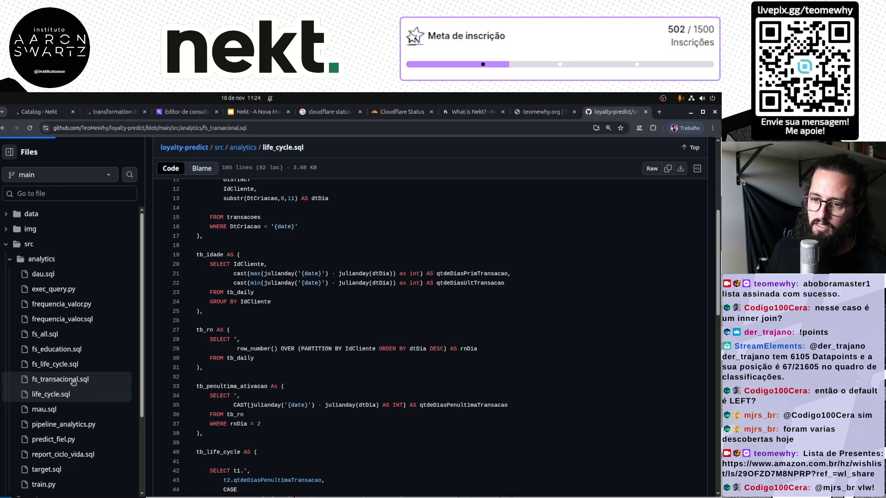
scroll(347, 397, down, 10)
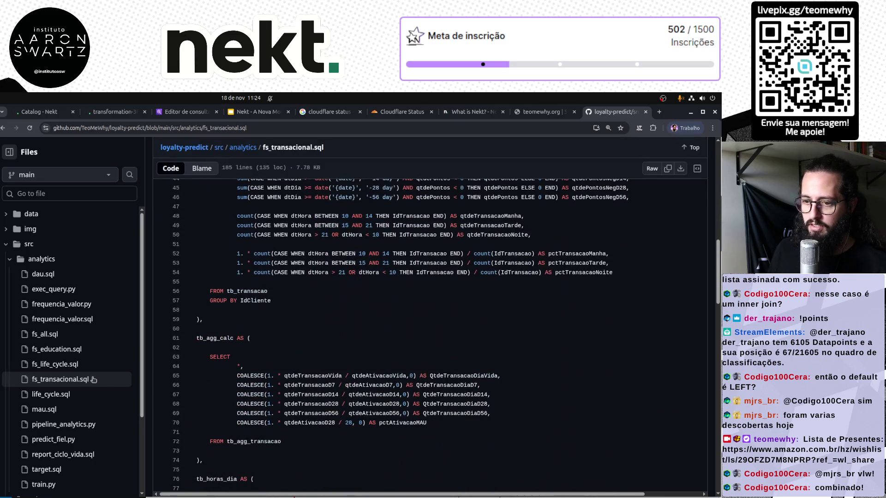
click(88, 365)
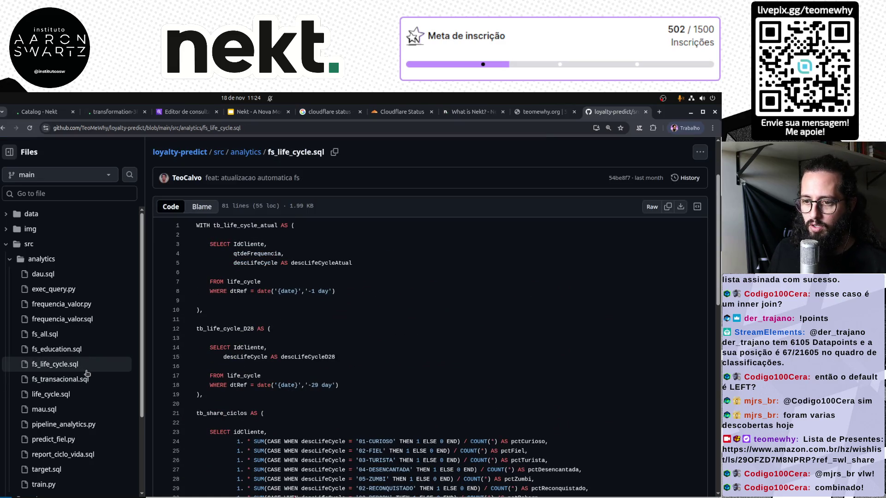
scroll(184, 378, down, 5)
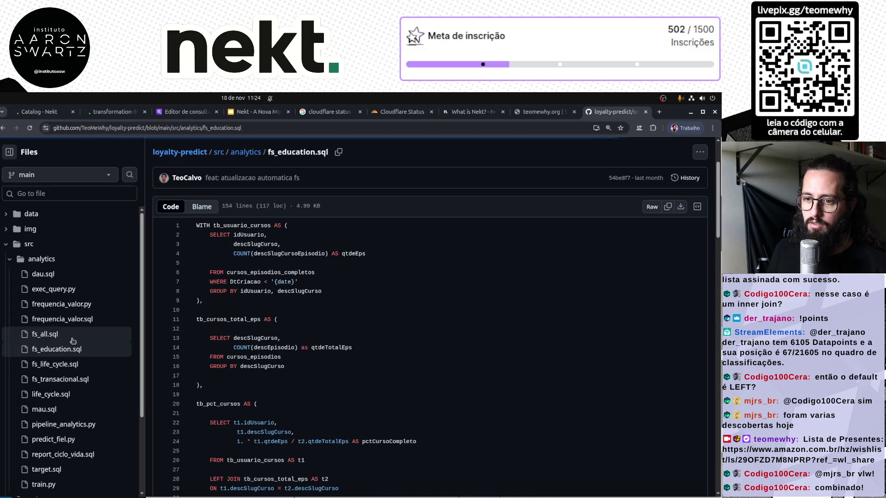
click(76, 335)
scroll(322, 397, down, 3)
scroll(322, 397, down, 10)
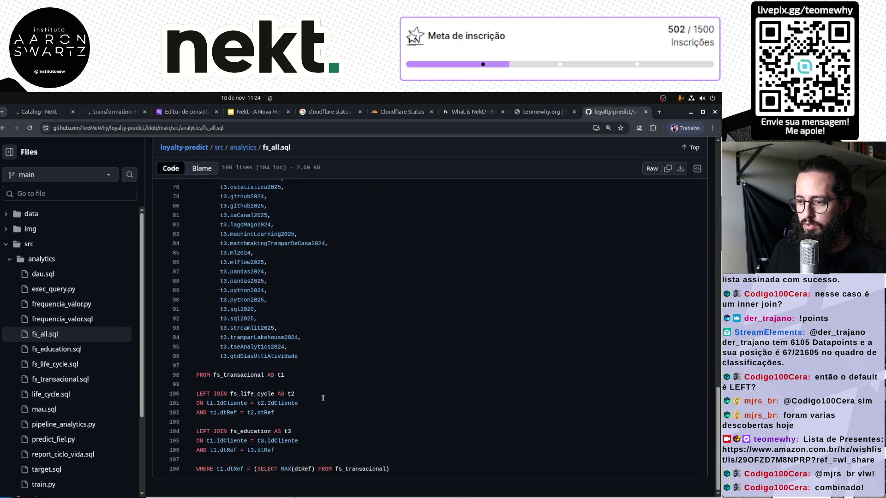
click(89, 323)
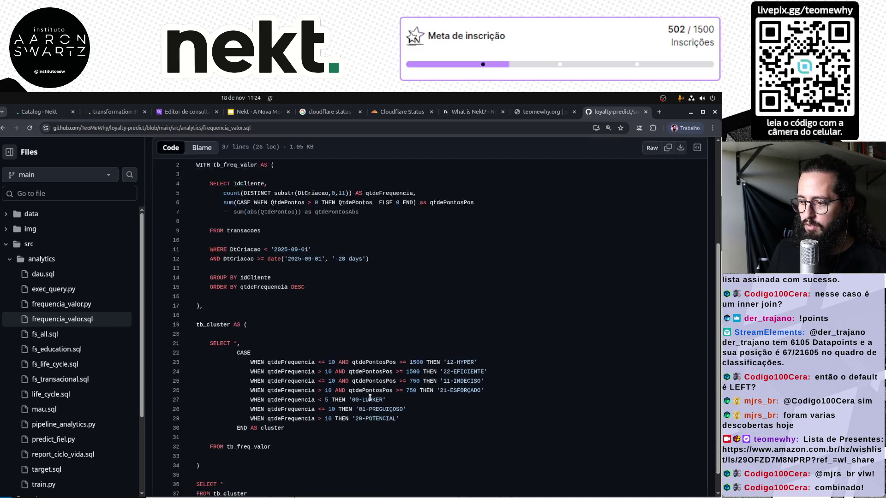
Scroll through the current file, then open frequencia_valor.py and read through its code
scroll(370, 397, down, 1)
scroll(369, 398, up, 3)
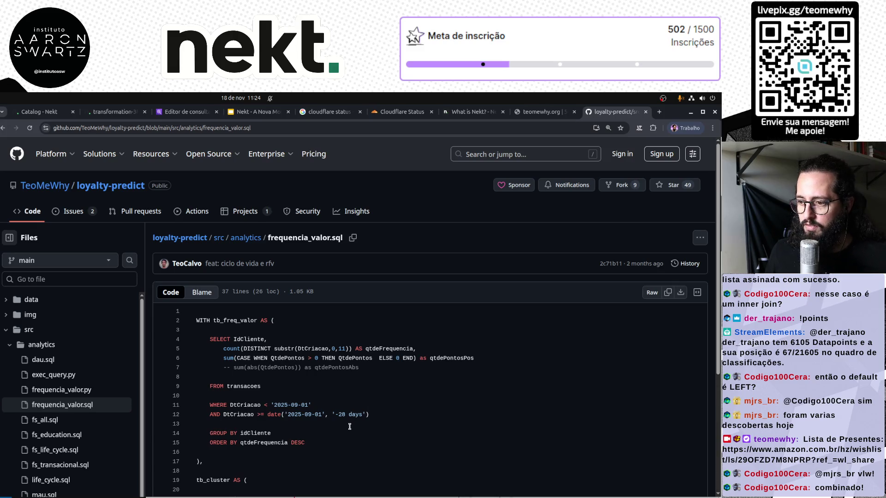
scroll(349, 426, down, 4)
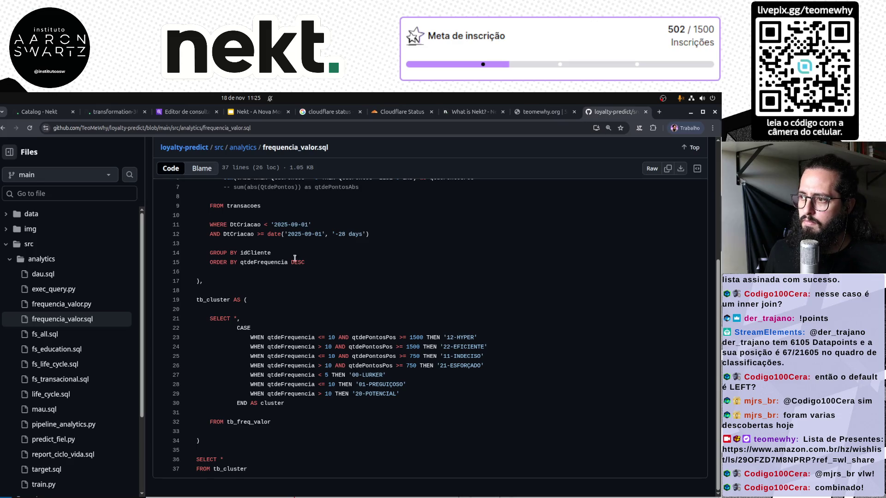
scroll(325, 388, up, 4)
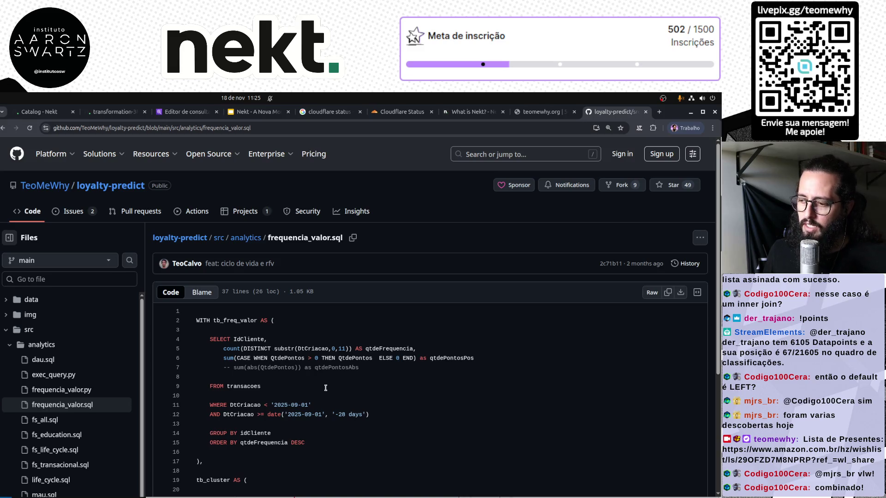
scroll(325, 387, down, 2)
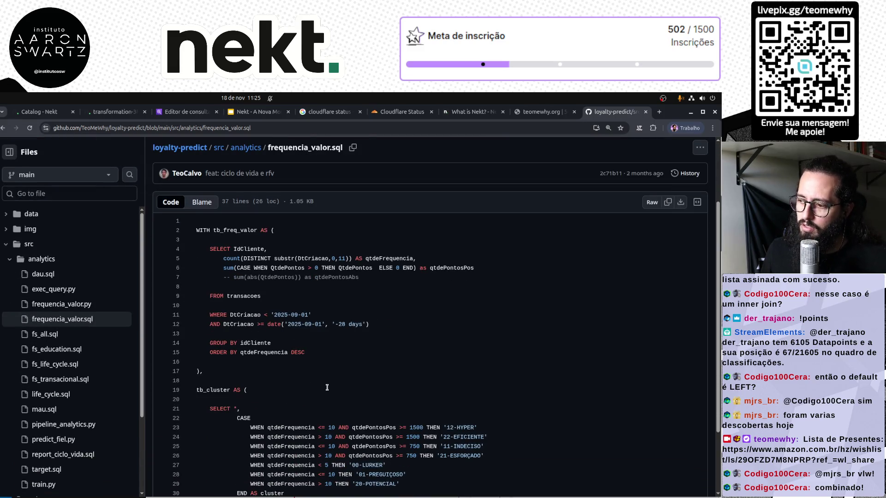
scroll(299, 382, down, 1)
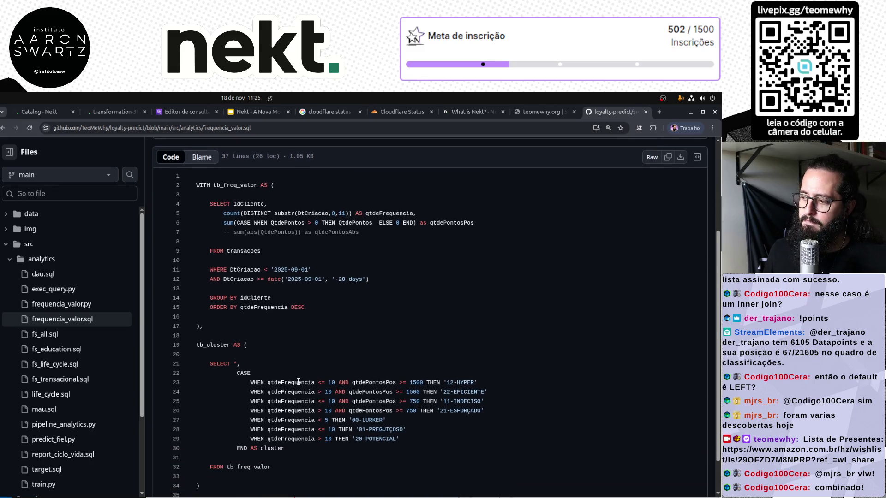
scroll(299, 382, down, 1)
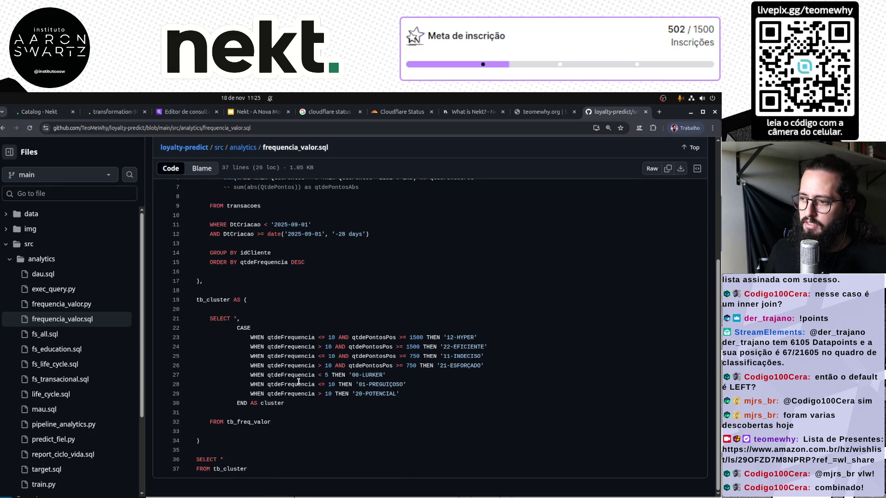
click(89, 304)
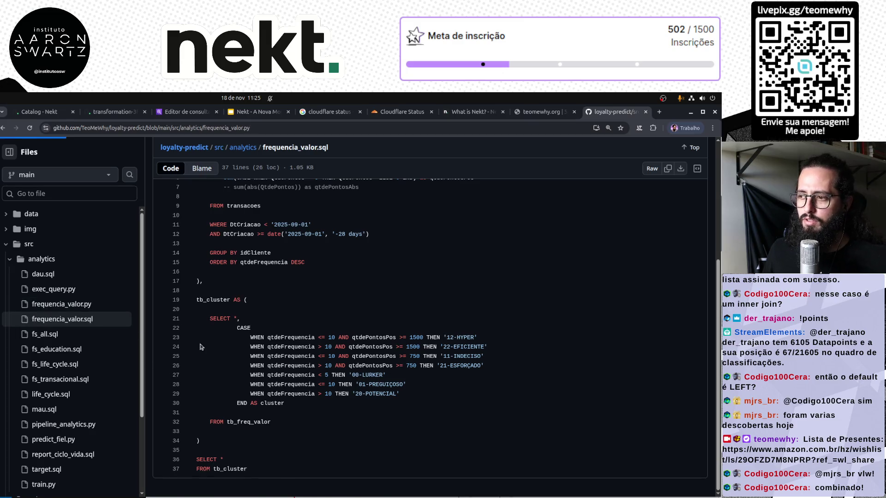
scroll(406, 421, down, 5)
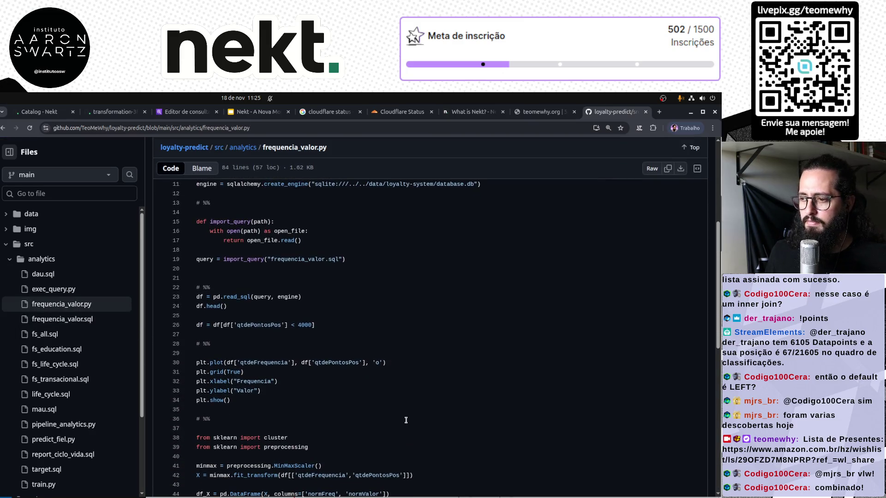
scroll(406, 421, down, 6)
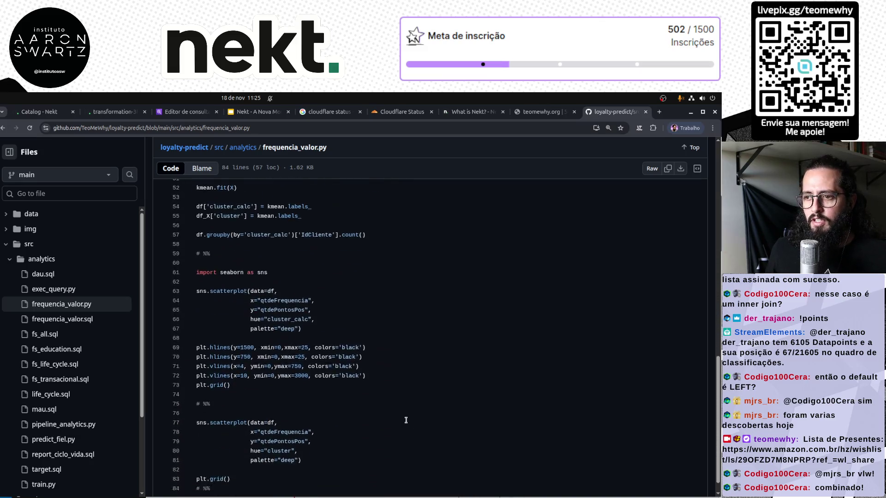
scroll(163, 402, up, 11)
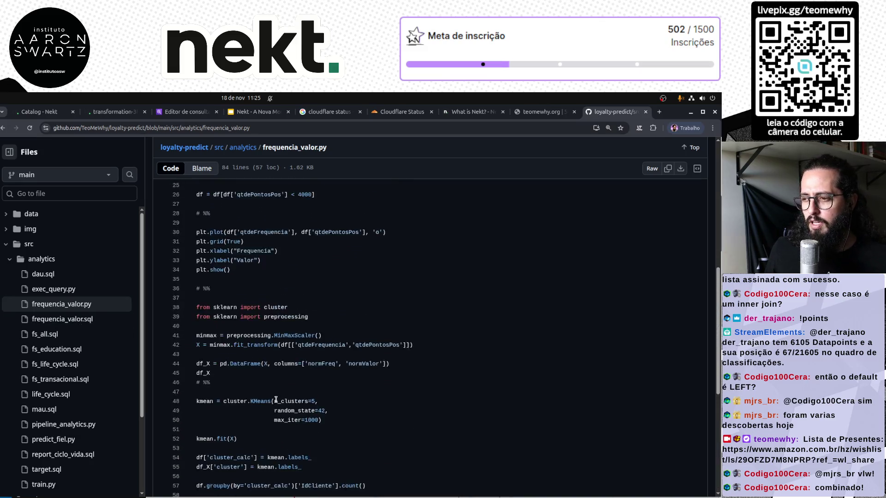
scroll(79, 322, down, 3)
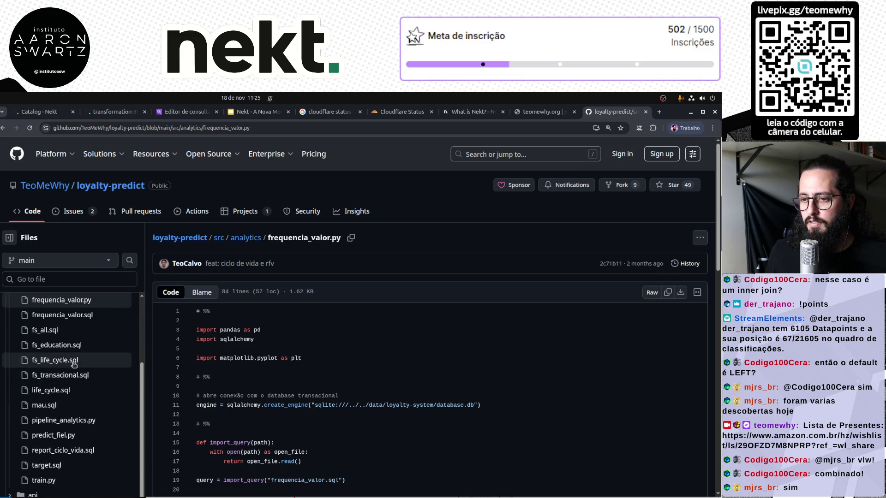
Step past frequencia_valor.sql and fs_all.sql, then read life_cycle.sql's CASE rules and final join
click(78, 319)
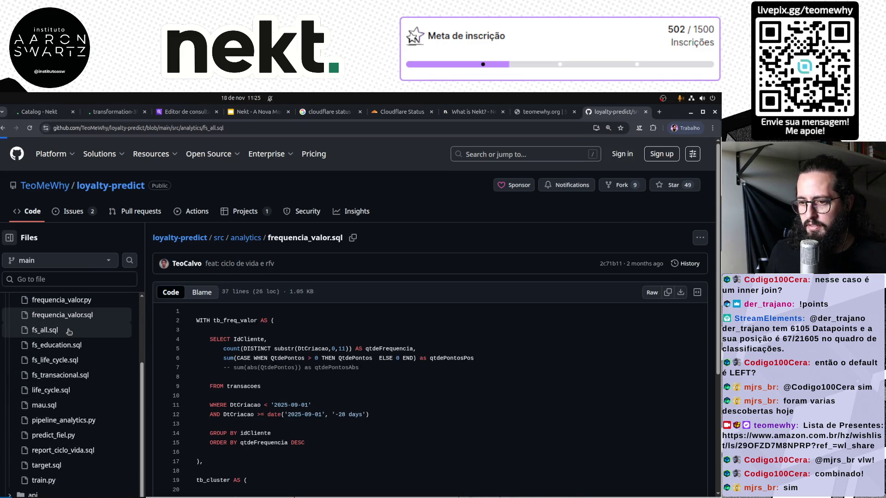
click(56, 330)
click(69, 390)
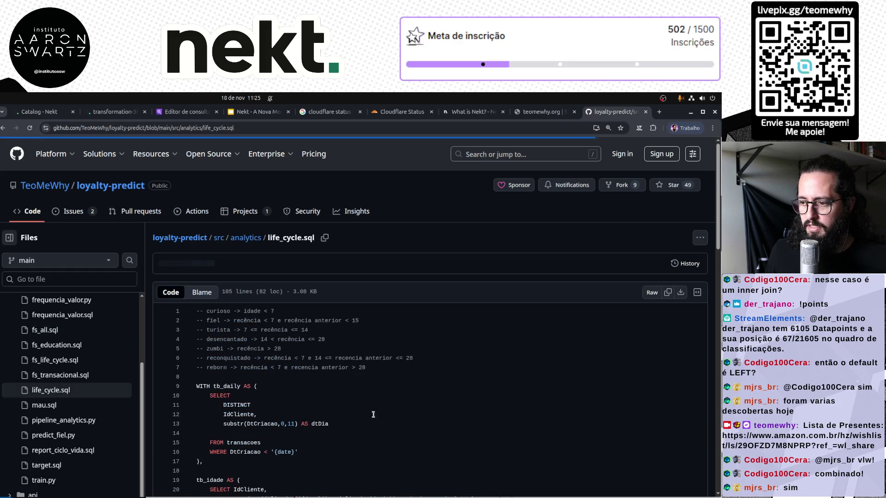
scroll(453, 420, down, 10)
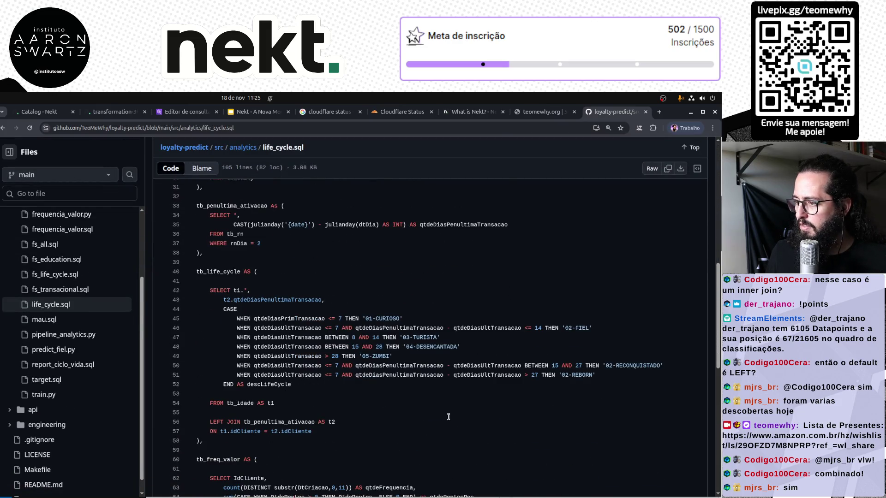
mouse_move(196, 319)
mouse_down()
mouse_move(251, 319)
mouse_move(402, 400)
mouse_up()
click(402, 400)
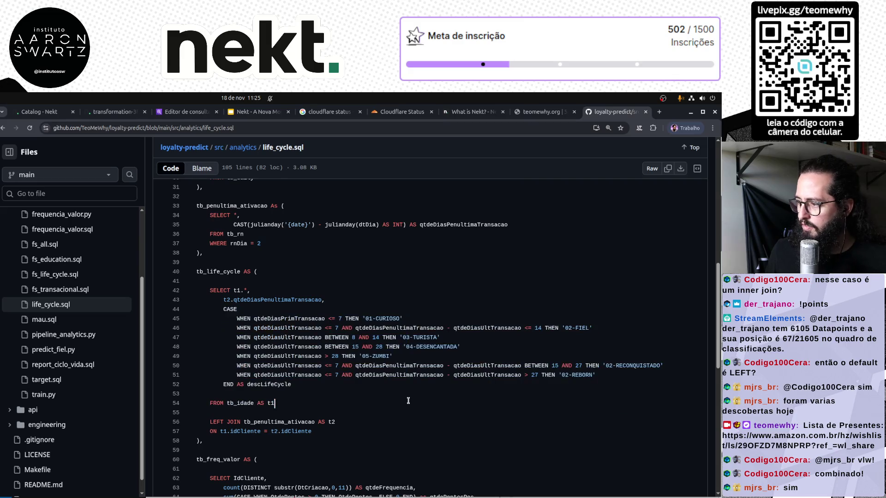
scroll(408, 401, down, 10)
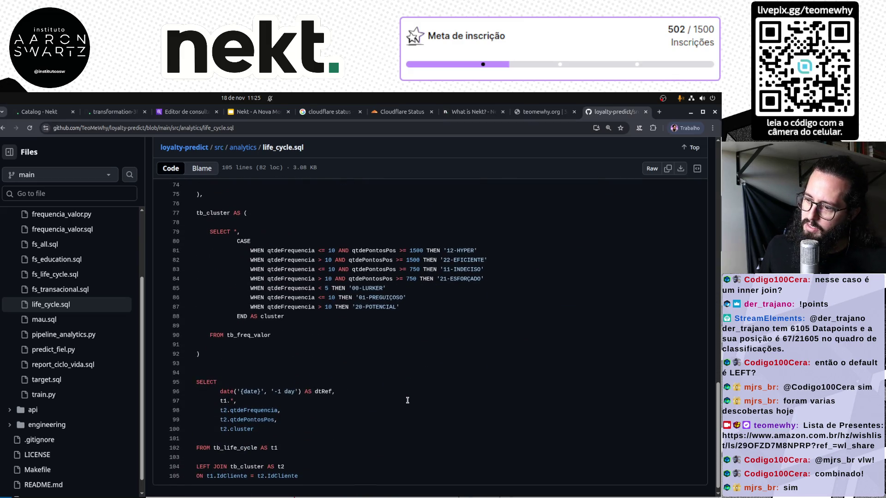
scroll(402, 392, up, 20)
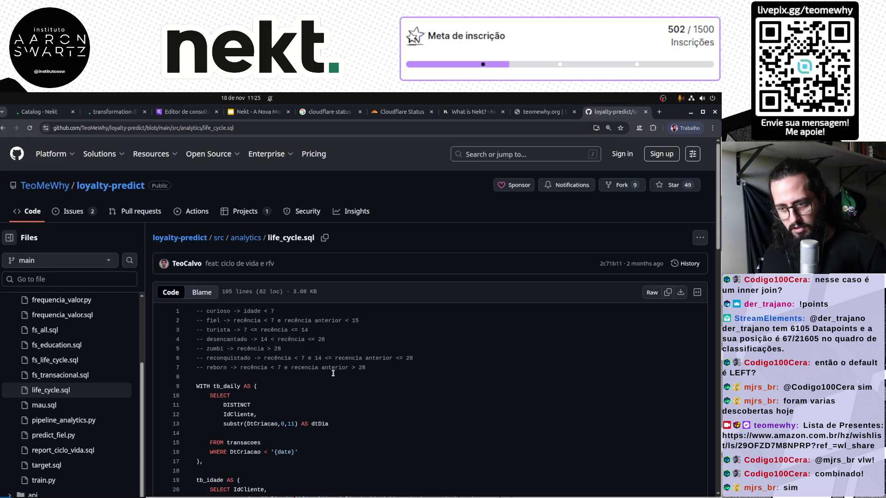
scroll(334, 373, down, 15)
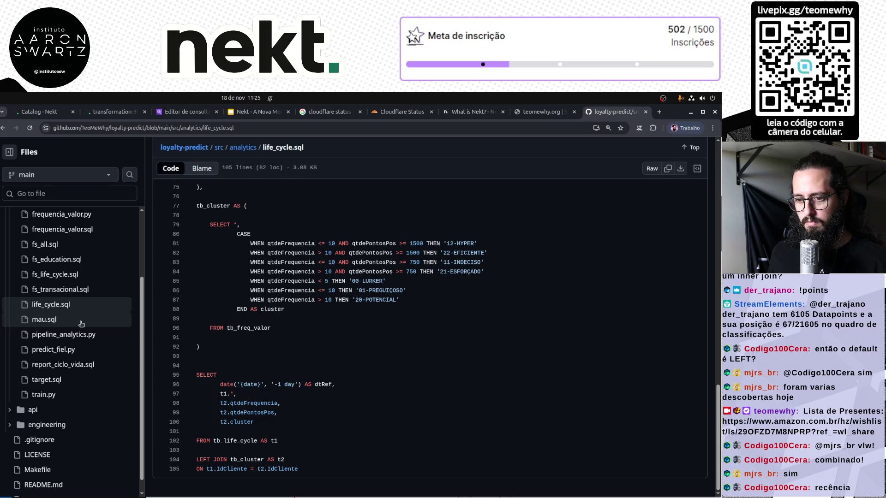
Check the first log entry of transformation-3FhU's running job
click(37, 112)
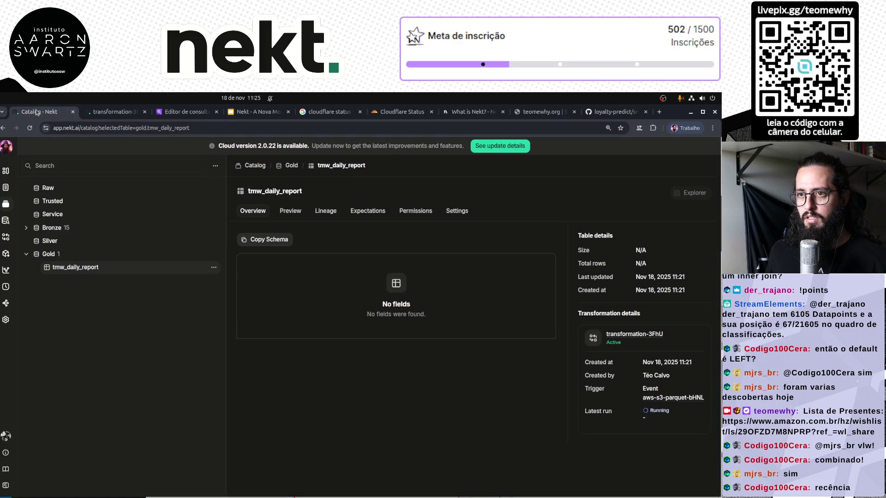
click(105, 113)
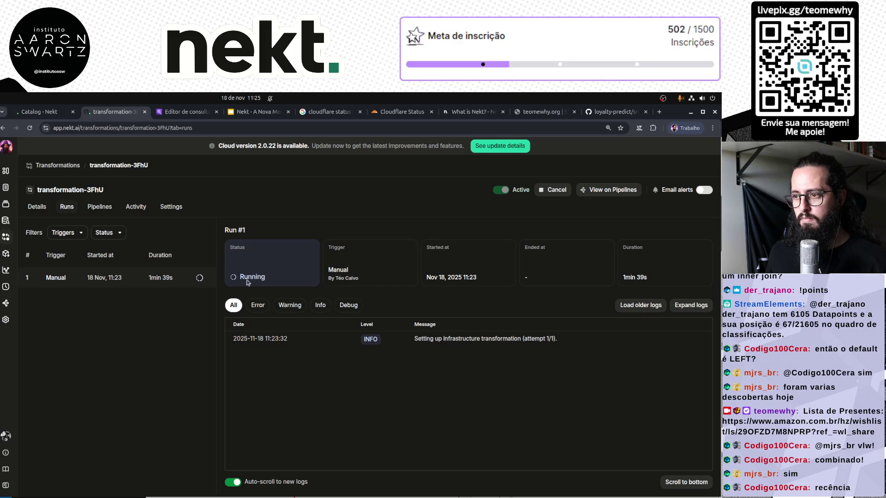
triple_click(282, 336)
click(277, 341)
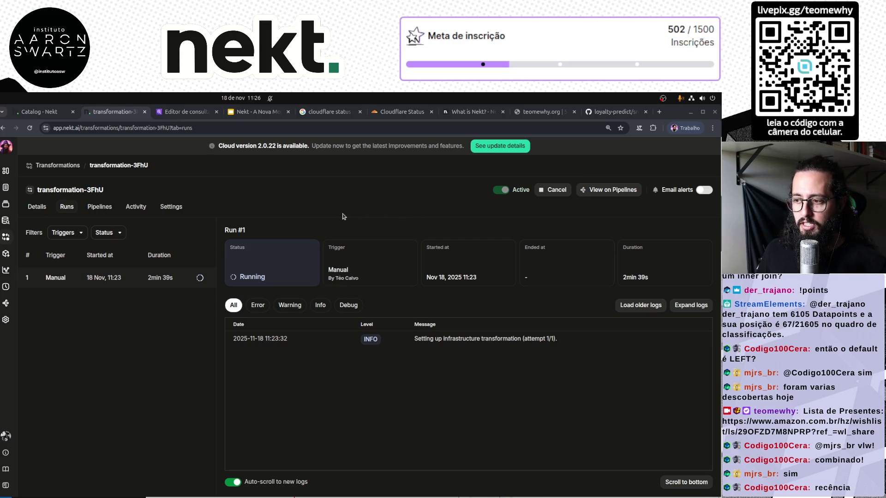
Review tmw_daily_report's preview and lineage, expand Bronze's groups, and return to the transformation runs
click(47, 113)
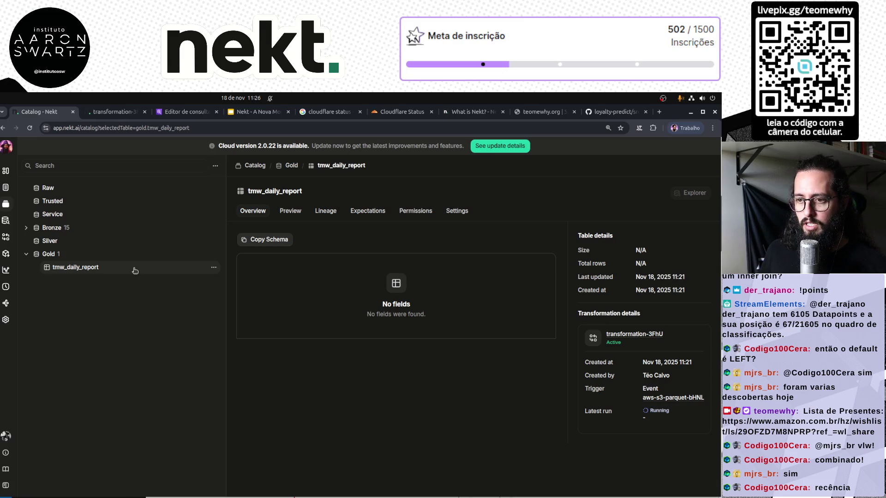
click(291, 211)
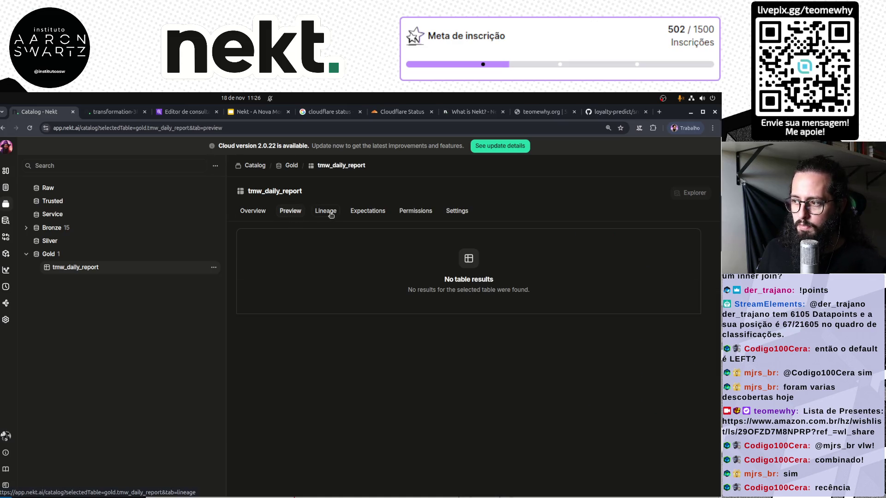
click(330, 214)
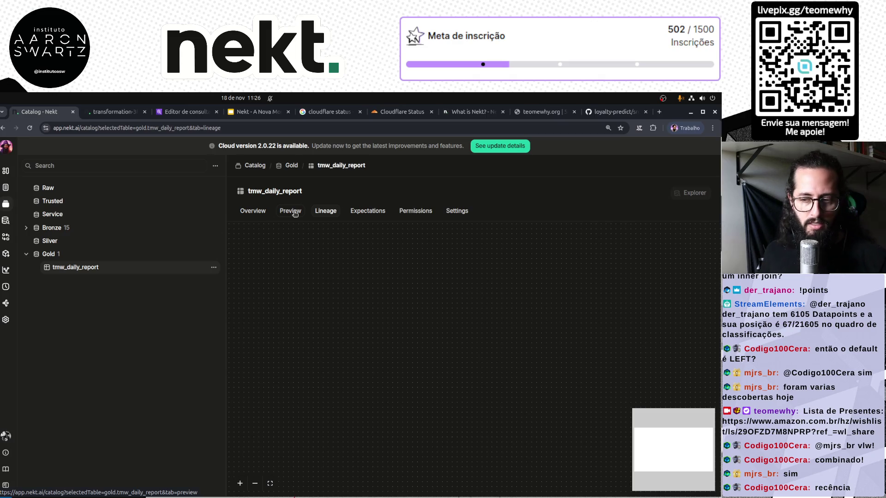
click(294, 213)
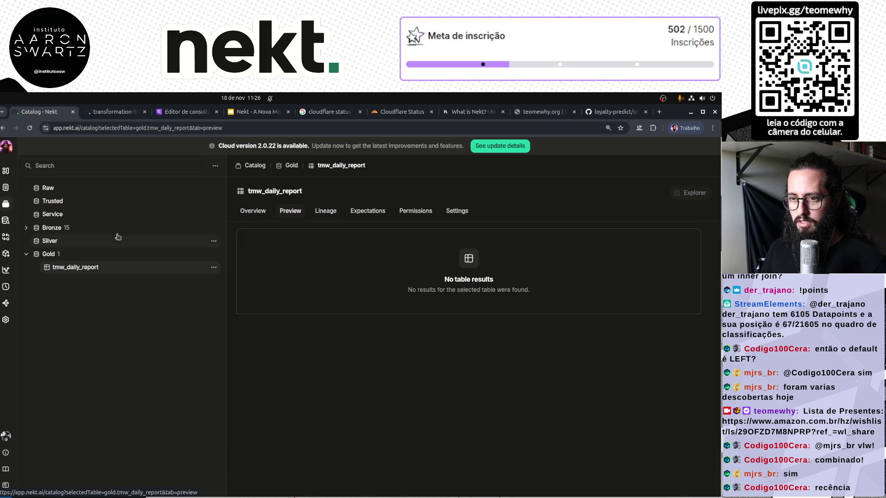
click(52, 227)
click(25, 228)
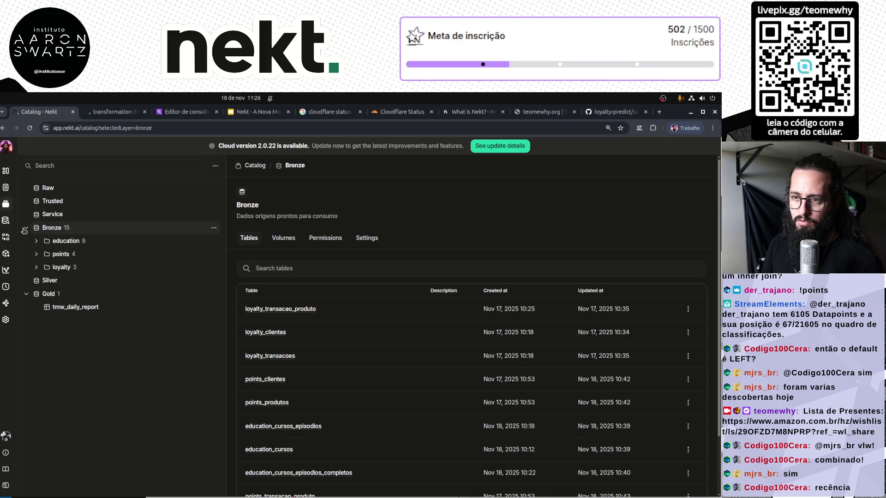
scroll(315, 379, down, 3)
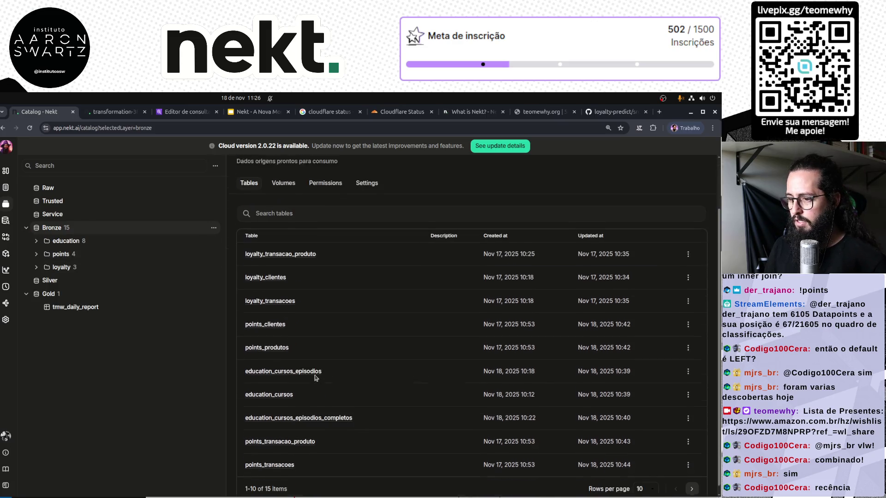
click(115, 112)
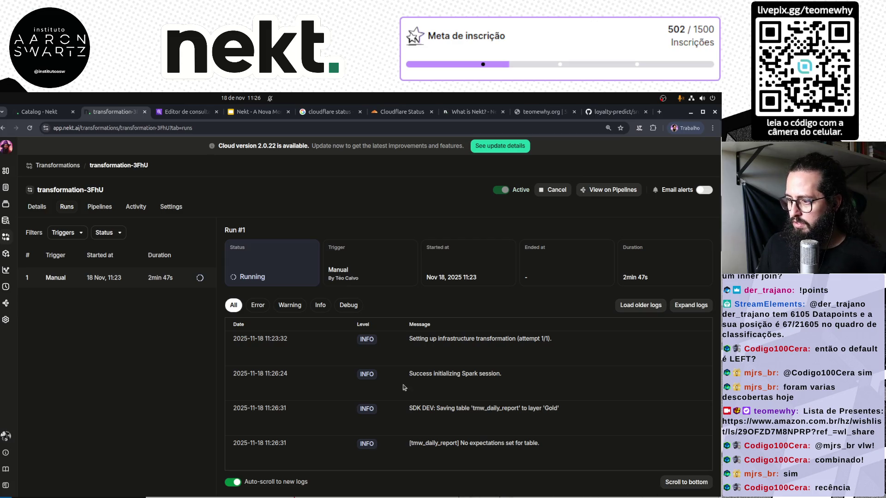
click(39, 207)
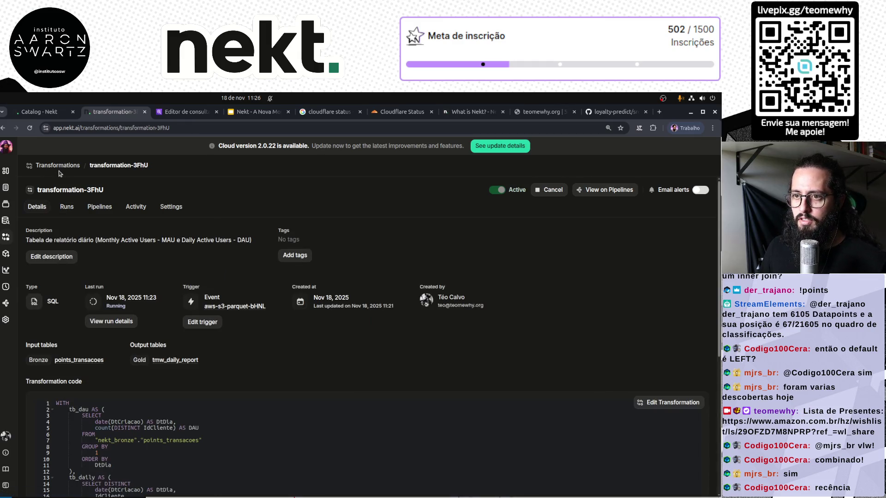
click(5, 203)
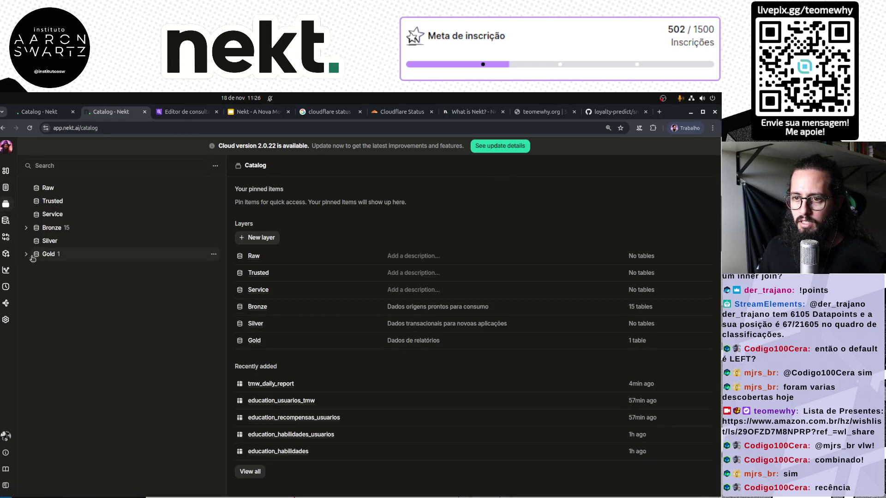
click(44, 254)
click(69, 268)
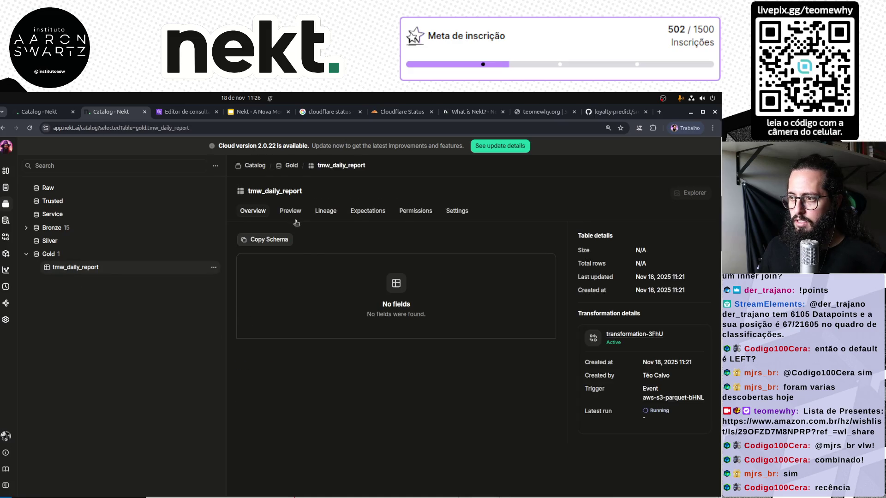
click(291, 213)
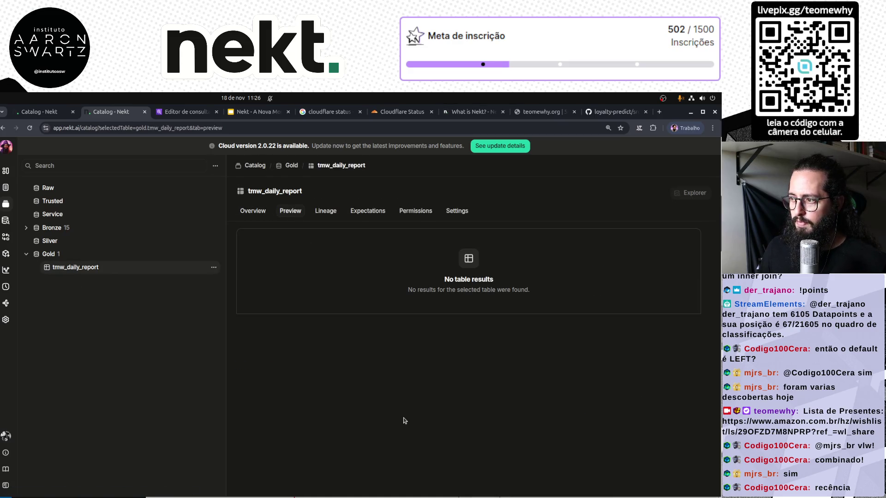
key(F5)
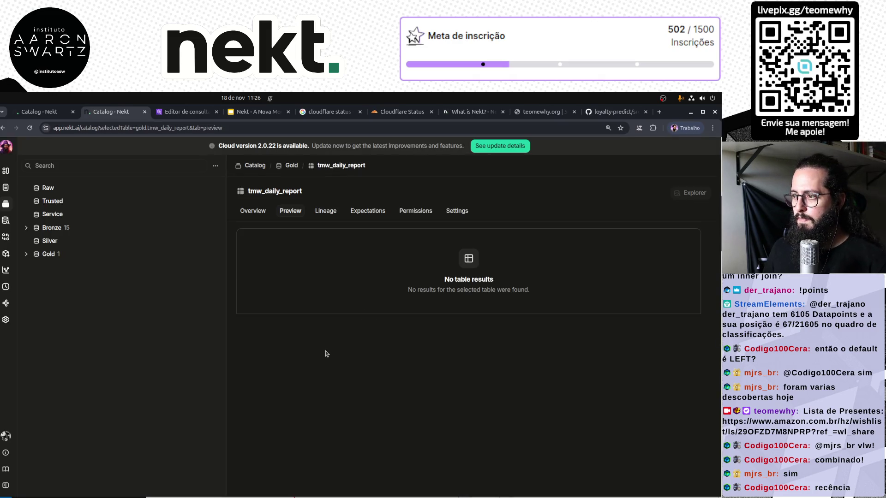
click(39, 112)
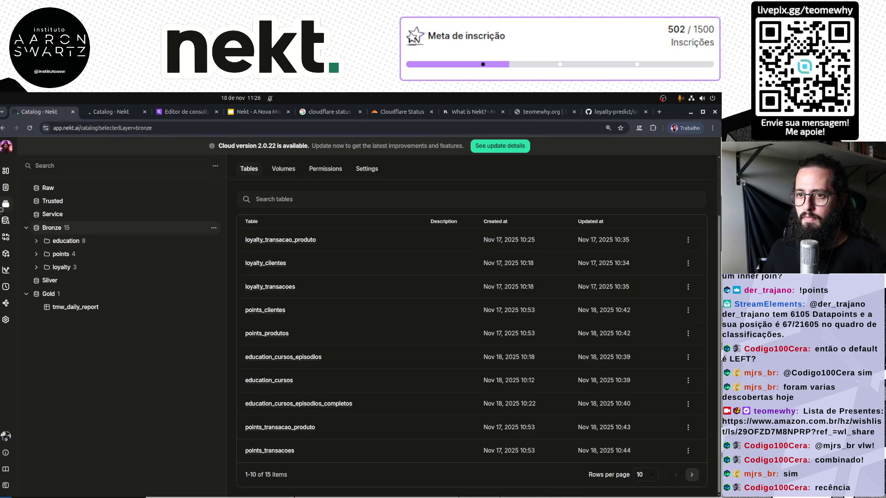
click(7, 237)
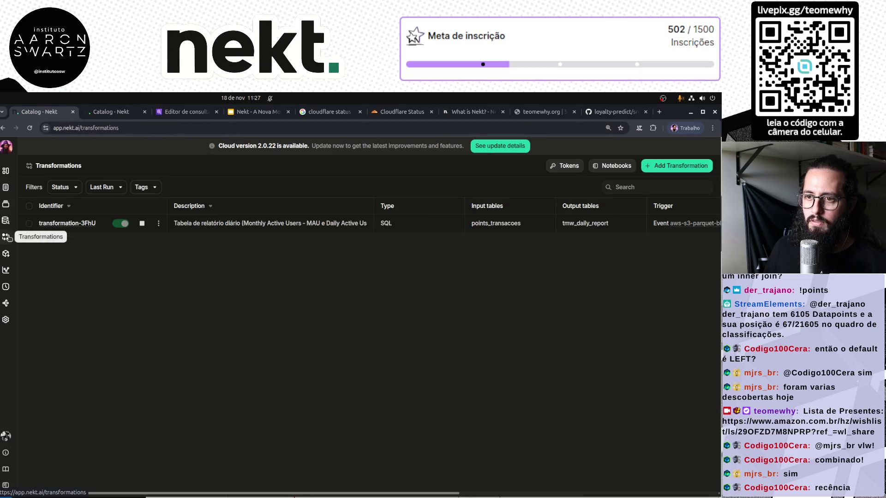
click(79, 224)
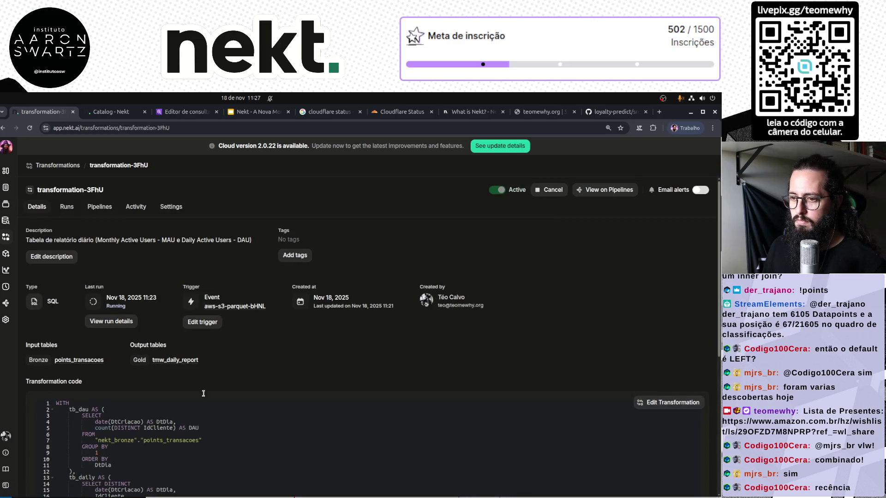
click(111, 321)
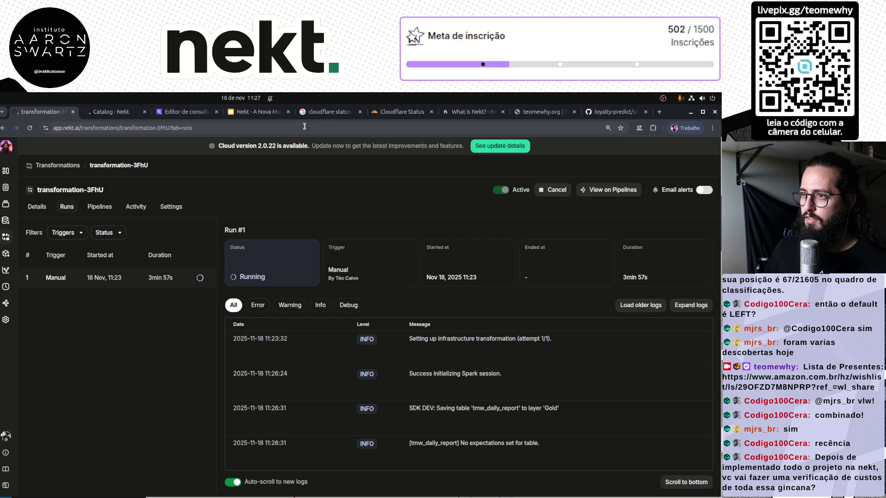
Review month-to-date and monthly costs on the AWS Billing home, then return to the transformation-3FhU log
key(ctrl+t)
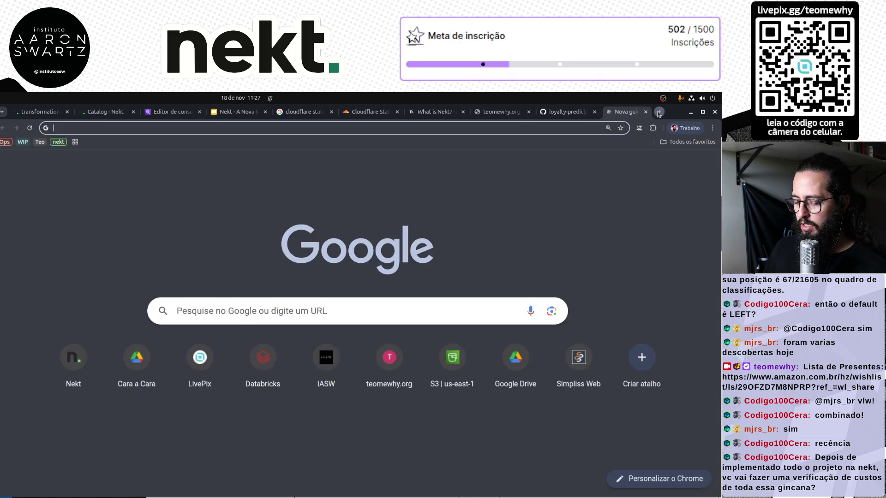
key(ctrl+3)
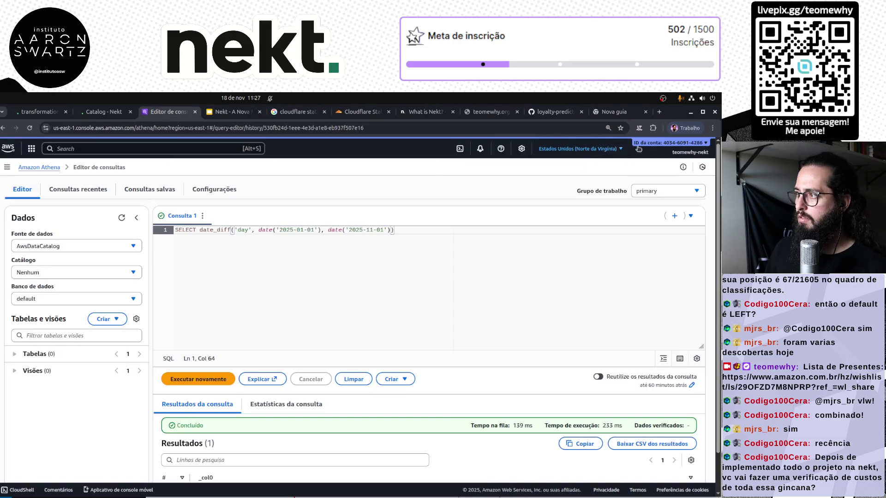
click(683, 151)
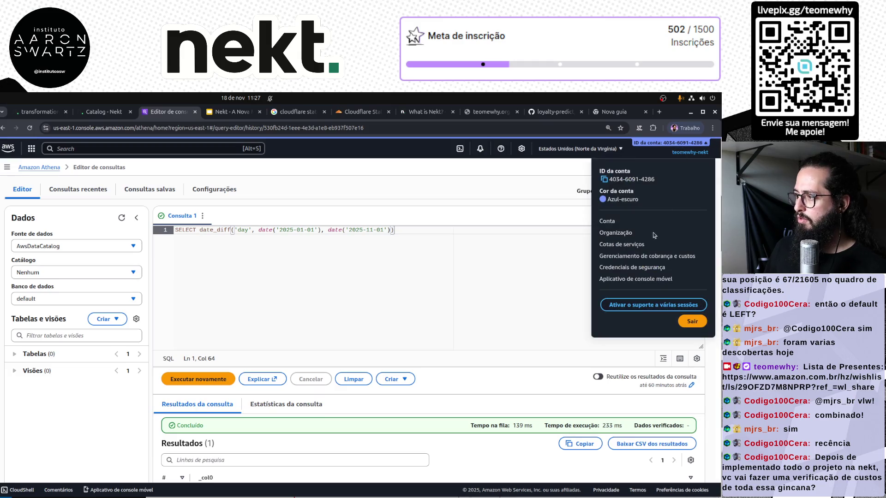
click(630, 256)
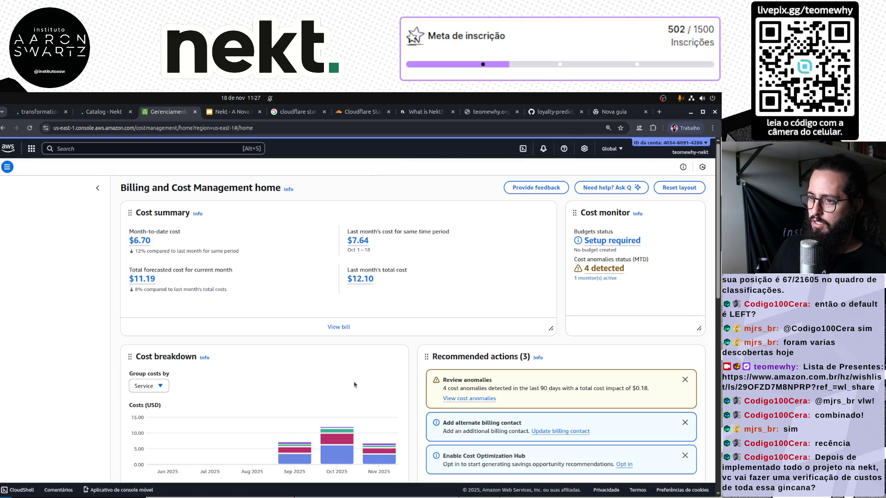
scroll(369, 397, down, 1)
mouse_move(381, 411)
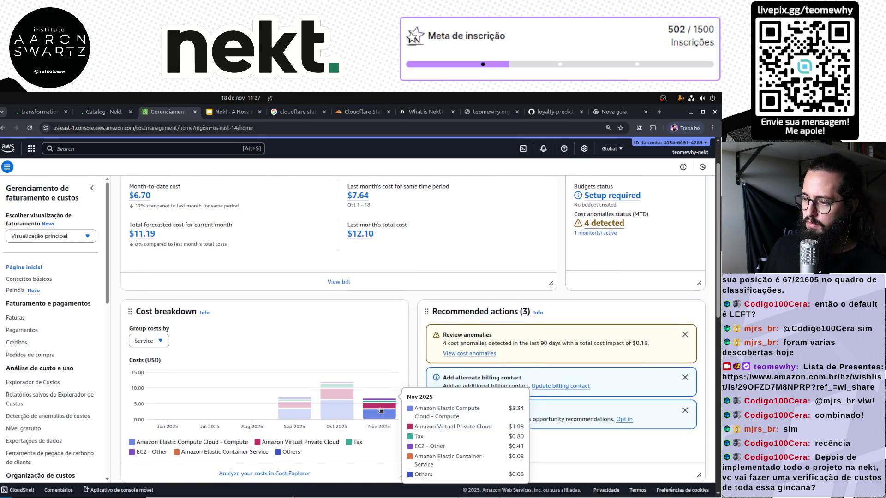
scroll(383, 408, up, 1)
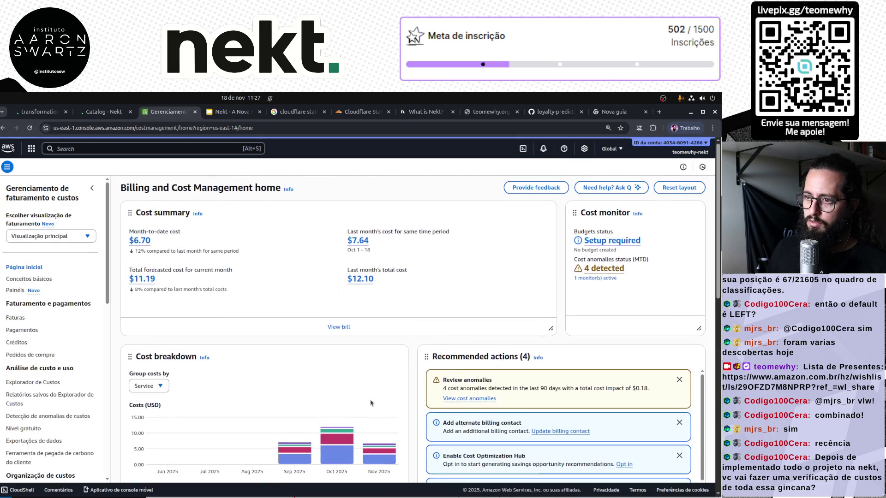
scroll(399, 369, down, 2)
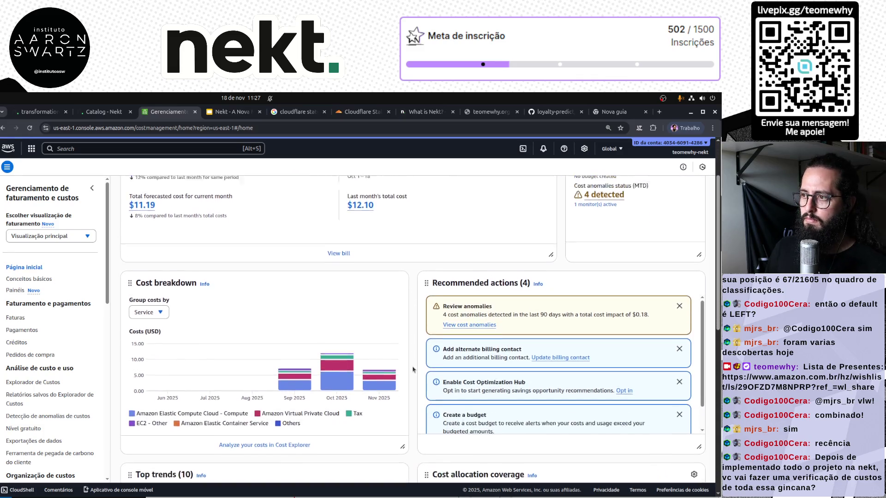
scroll(406, 258, up, 1)
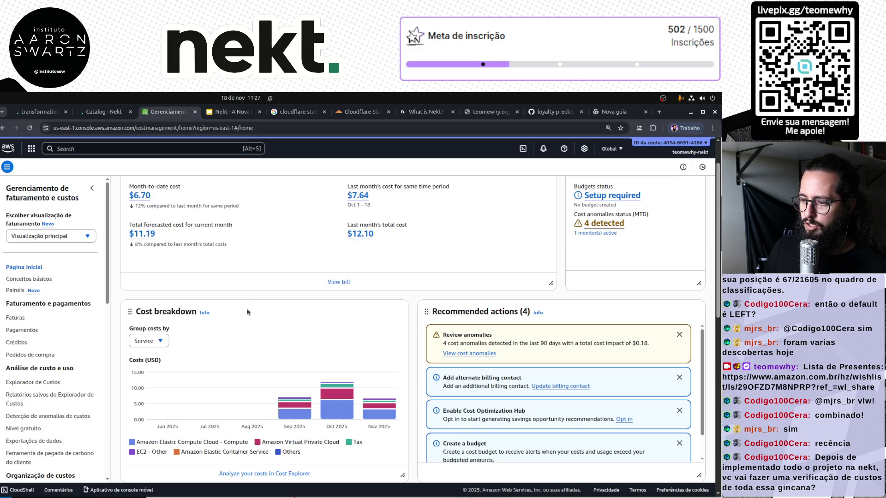
click(95, 112)
key(ctrl+Page_Up)
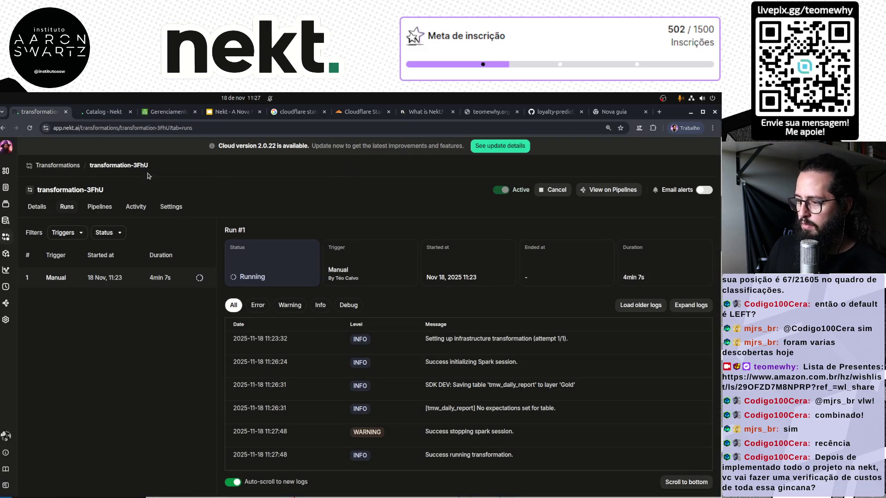
Reload the tmw_daily_report catalog page and view its schema and details
click(103, 112)
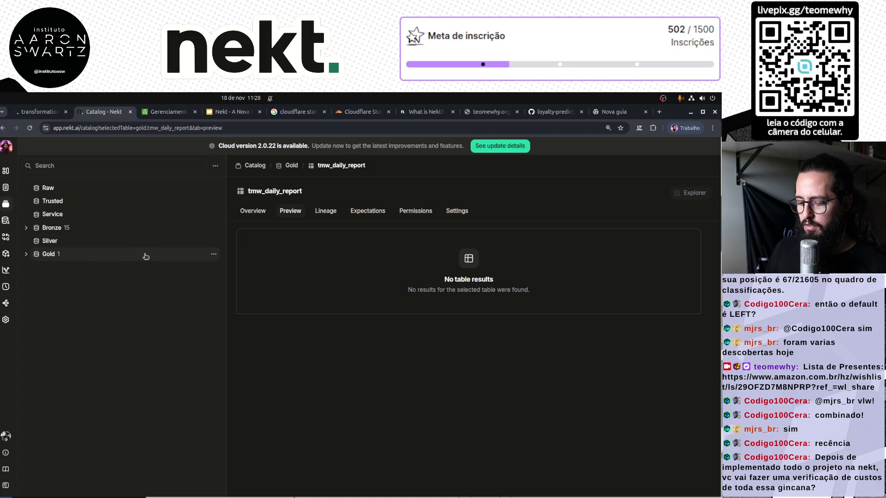
key(F5)
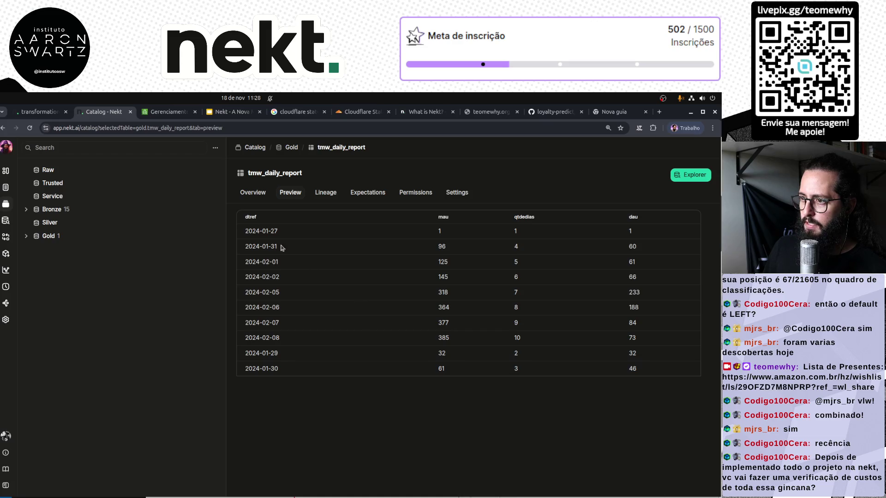
click(252, 193)
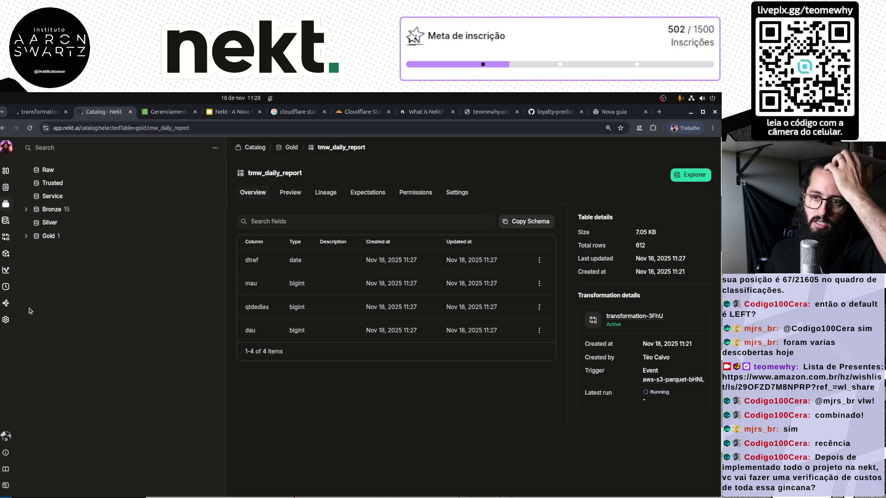
Show the Pipelines diagram with aws-s3-parquet-bHNL feeding transformation-3FhU
click(6, 304)
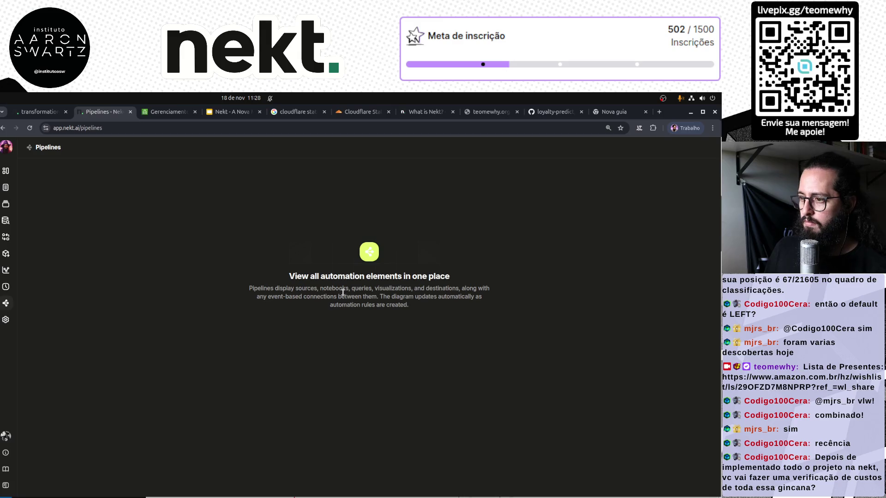
scroll(358, 410, down, 3)
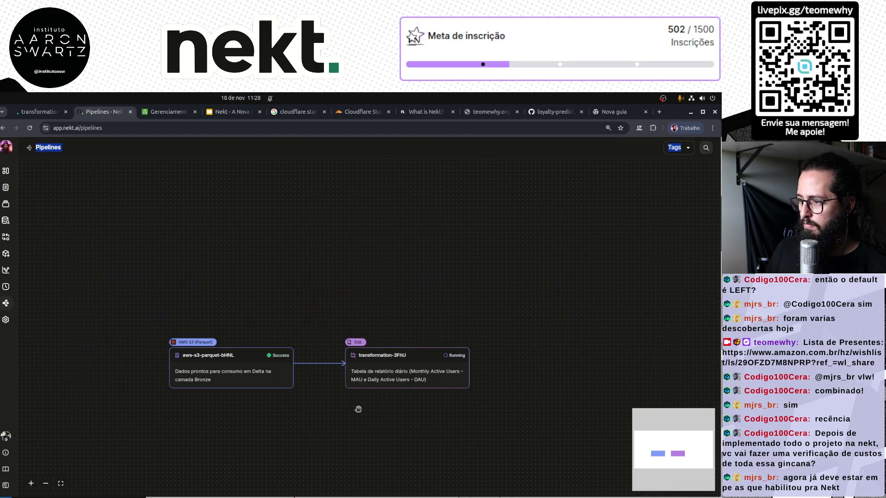
mouse_move(354, 413)
mouse_down()
mouse_move(375, 411)
mouse_move(362, 416)
mouse_move(366, 382)
mouse_up()
scroll(336, 292, up, 3)
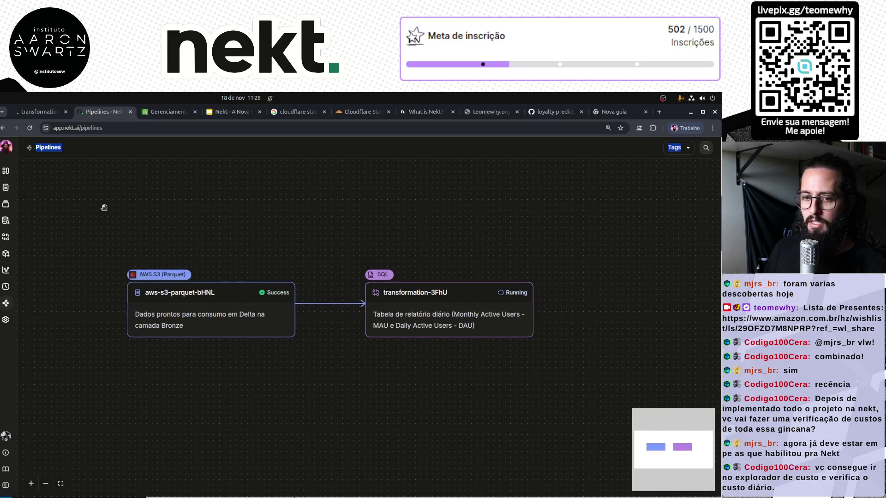
Go from the AWS billing dashboard through Cost Categories to Cost Explorer
click(155, 115)
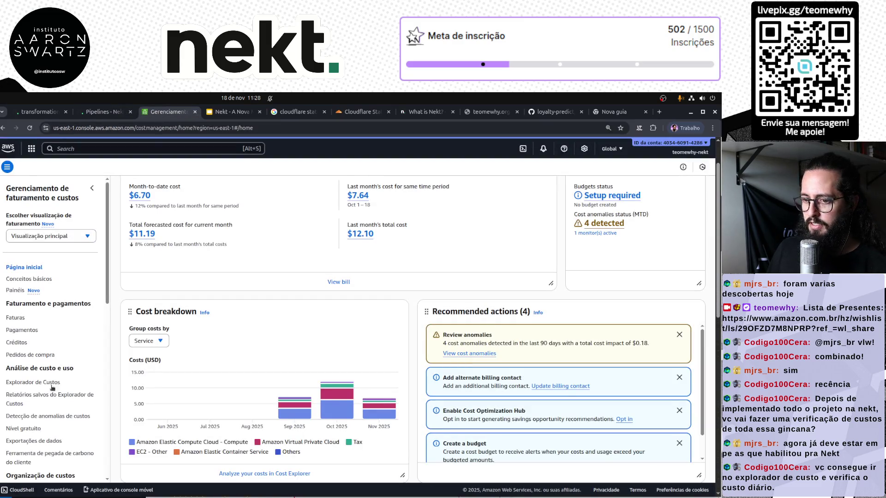
scroll(51, 388, down, 5)
scroll(342, 357, down, 8)
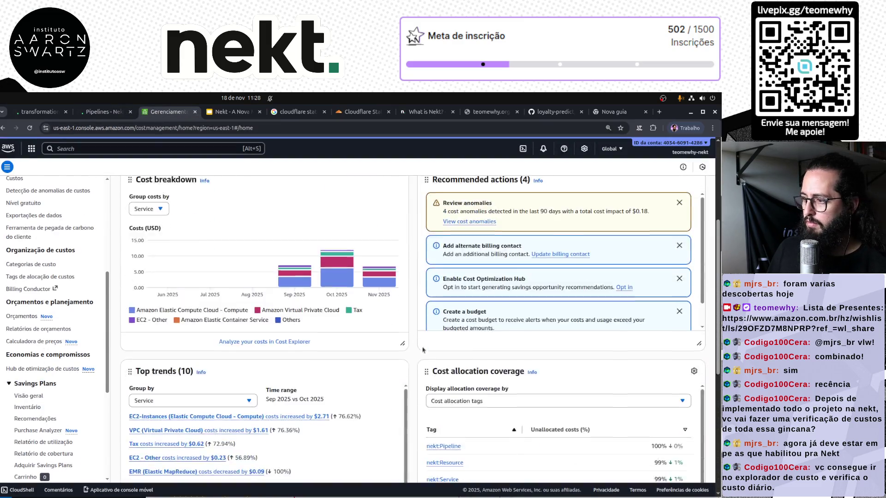
scroll(341, 358, up, 6)
scroll(49, 342, down, 4)
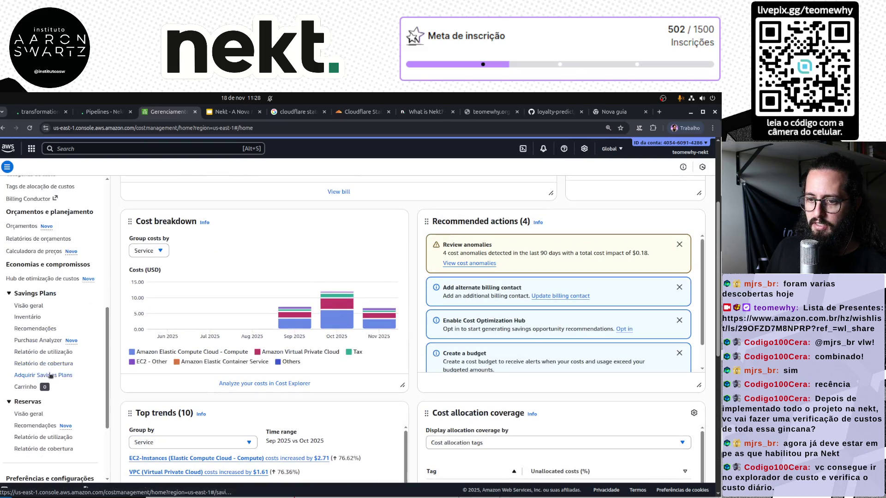
scroll(41, 319, up, 5)
click(42, 310)
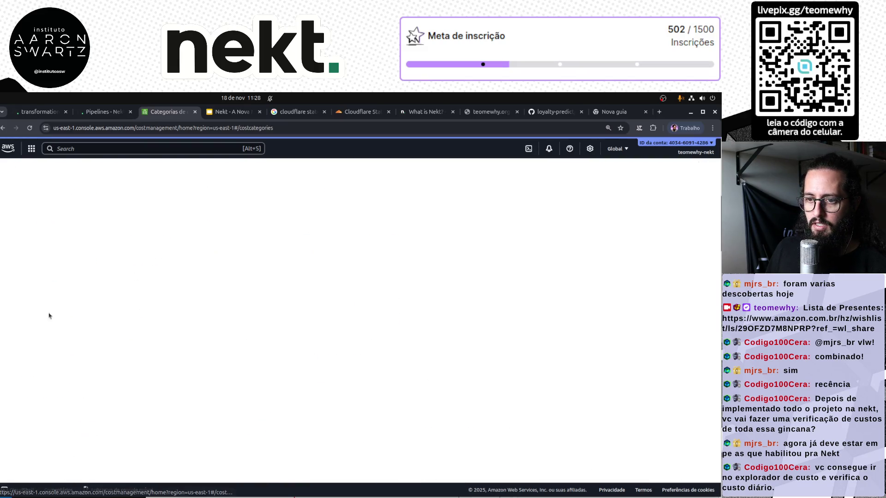
scroll(68, 377, down, 6)
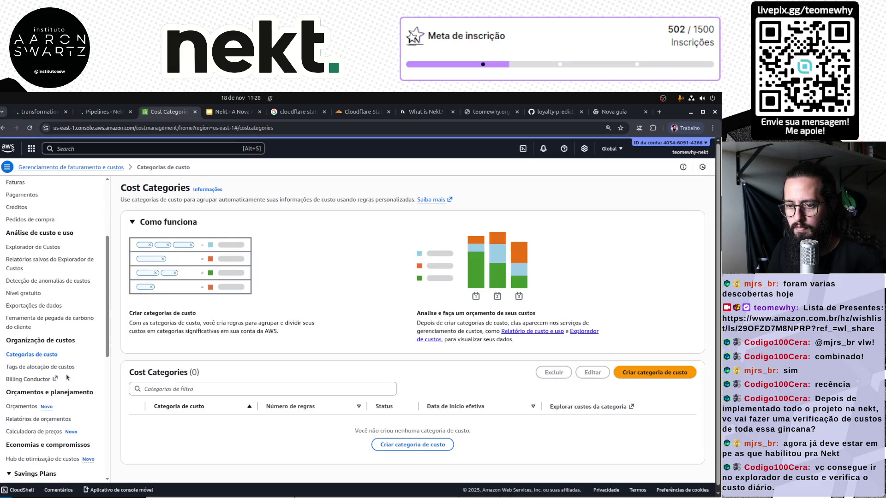
scroll(48, 354, up, 2)
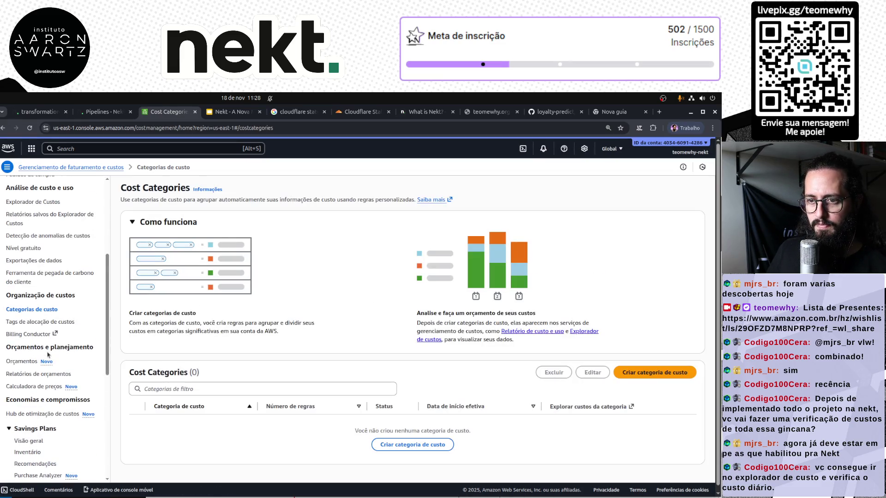
scroll(80, 323, up, 1)
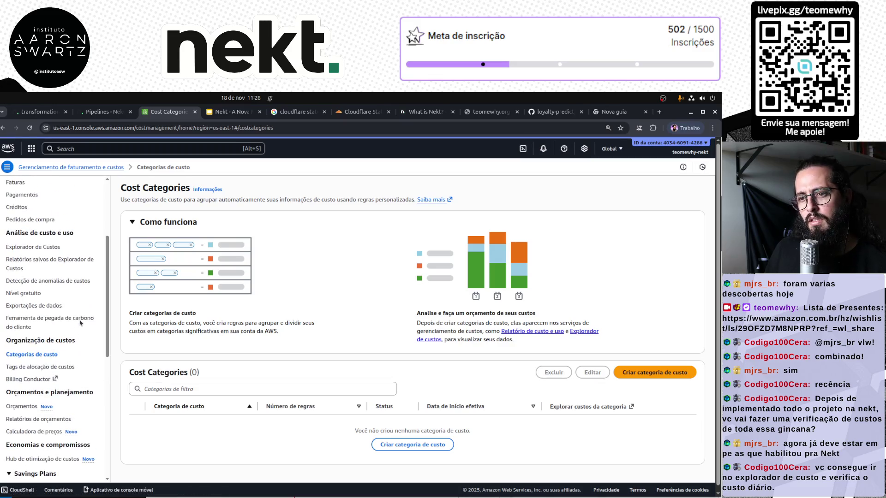
click(39, 248)
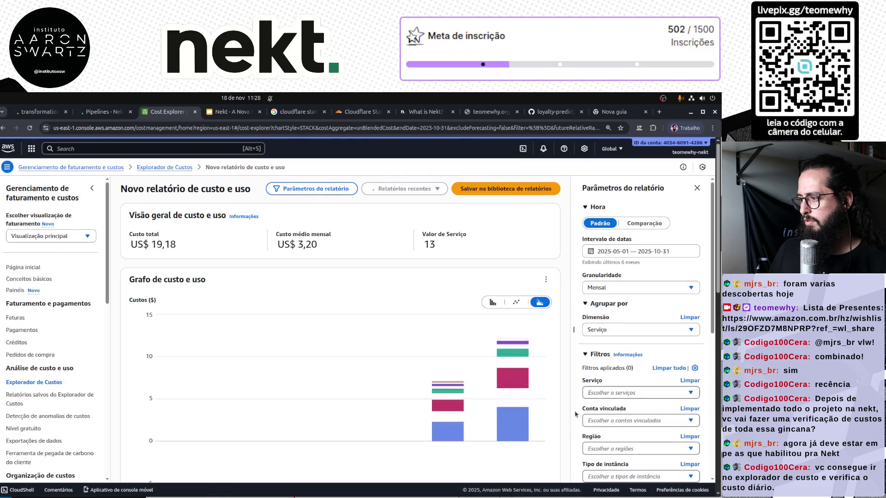
Add the nekt:Pipeline, nekt:Resource, nekt:Service, nekt:Stage and nekt:Task tags to the filters
scroll(600, 392, down, 6)
click(650, 328)
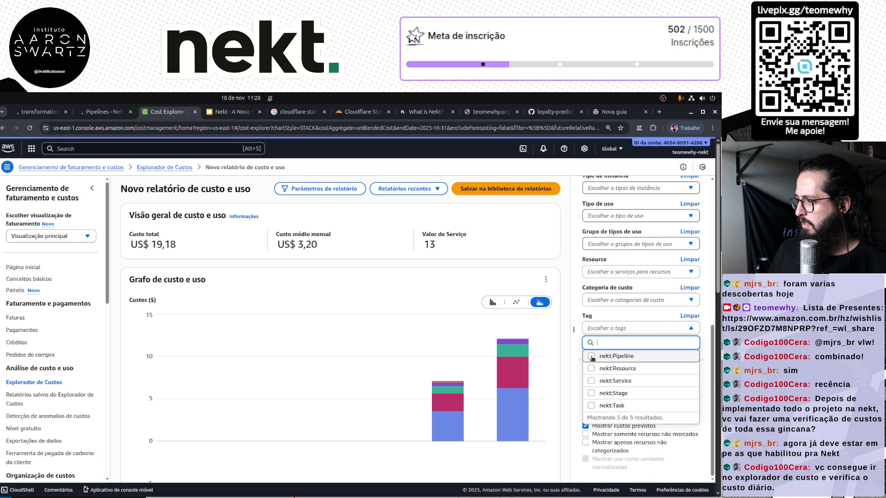
click(591, 356)
click(592, 369)
click(592, 381)
click(592, 393)
click(592, 406)
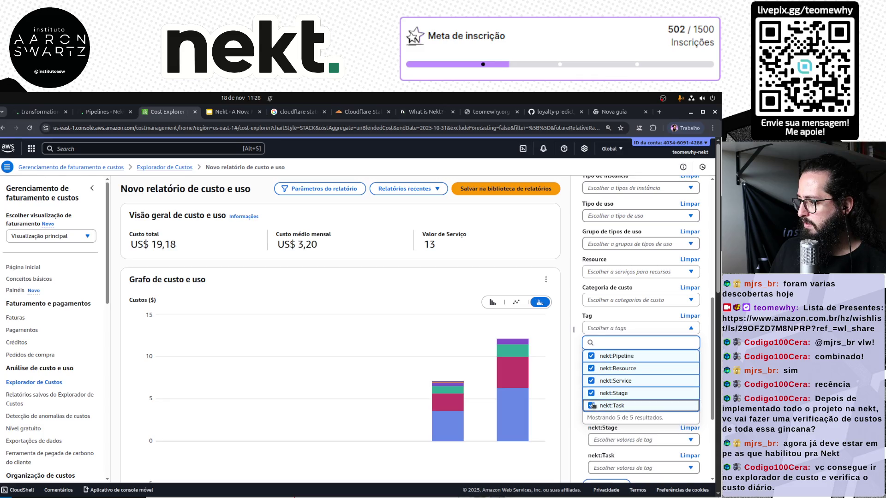
click(609, 313)
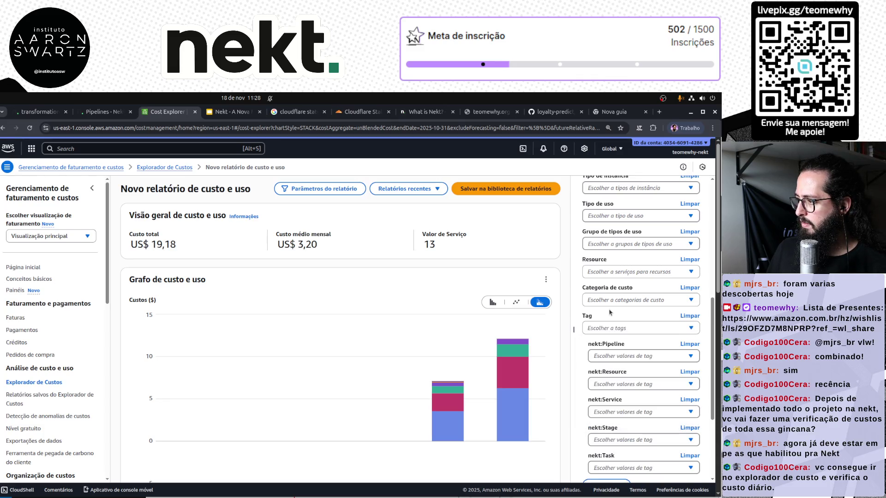
Check which nekt:Task tag values are available in the filter panel
scroll(629, 462, down, 3)
click(643, 333)
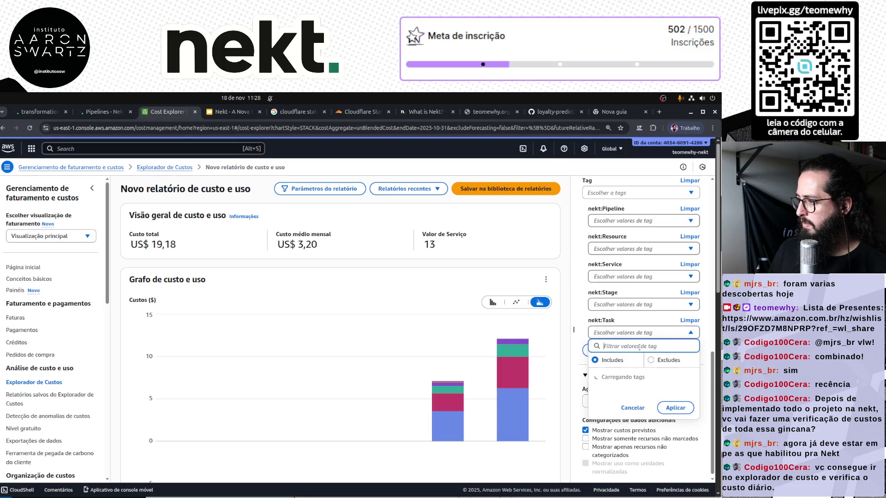
click(585, 325)
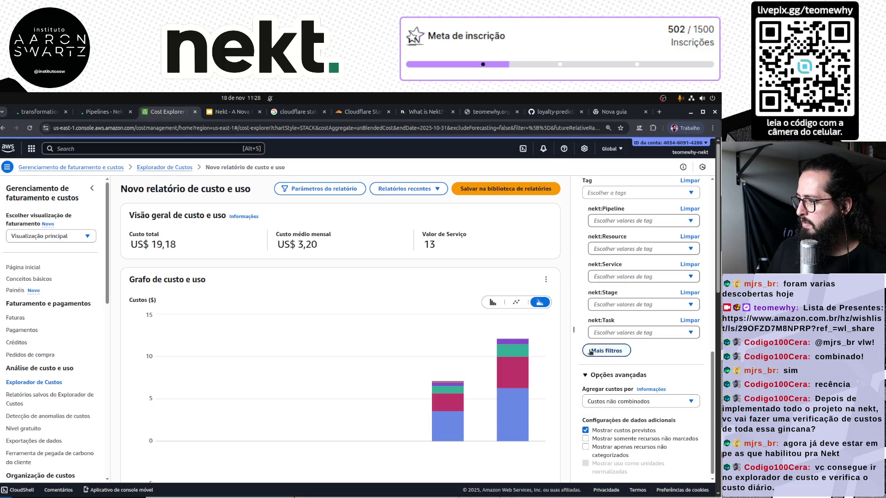
scroll(641, 323, up, 3)
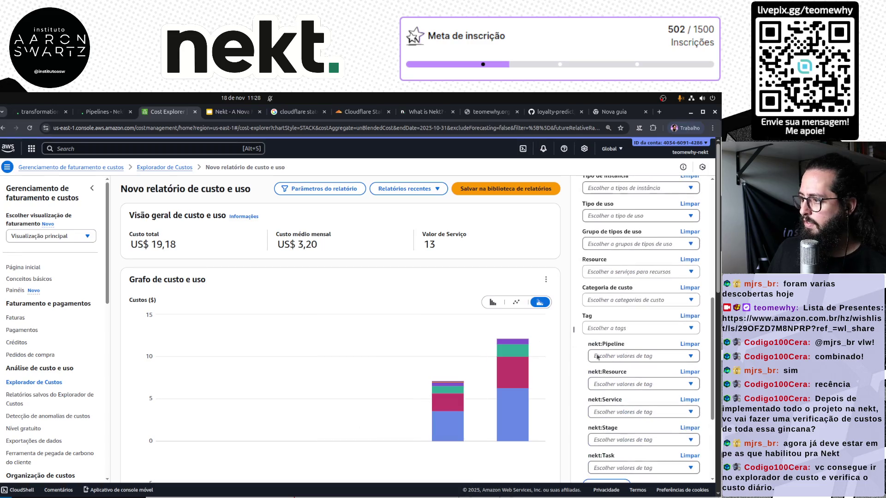
scroll(603, 375, up, 6)
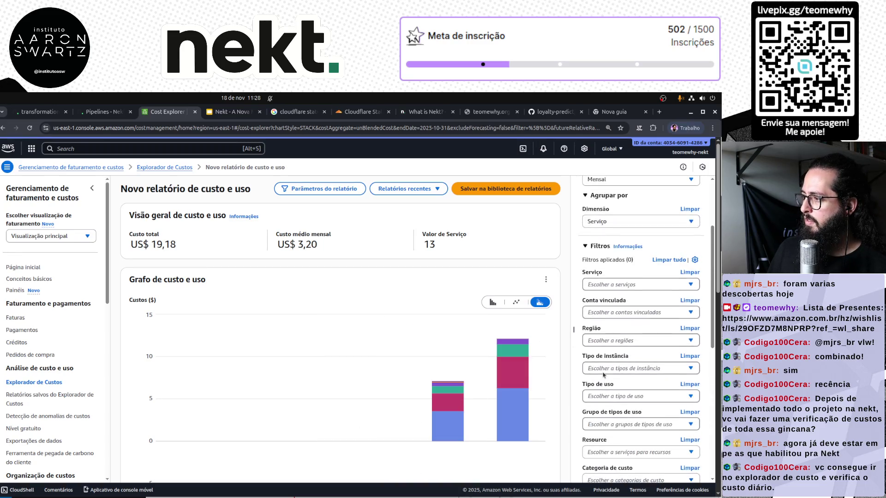
scroll(584, 356, down, 10)
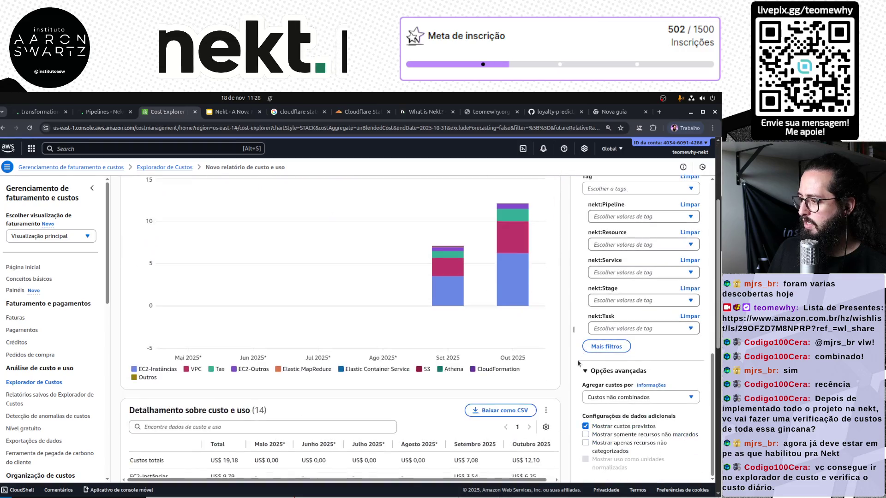
scroll(682, 449, up, 3)
scroll(682, 448, up, 3)
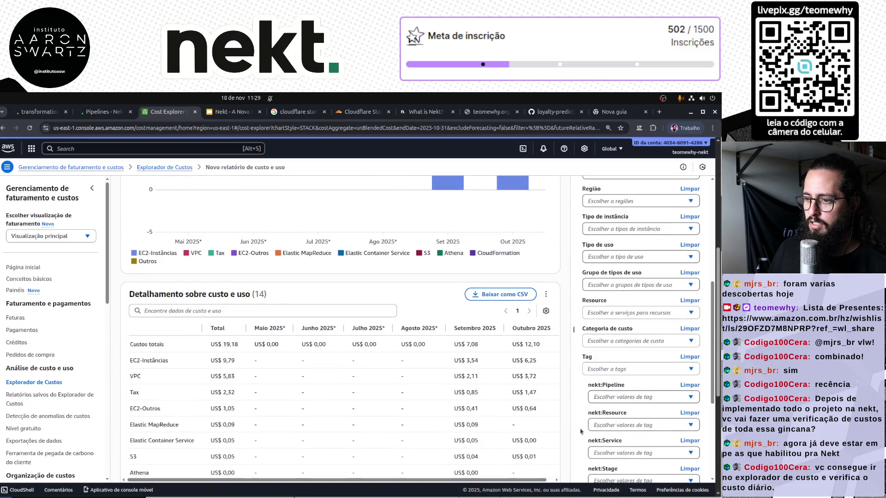
scroll(549, 387, up, 5)
scroll(579, 393, down, 2)
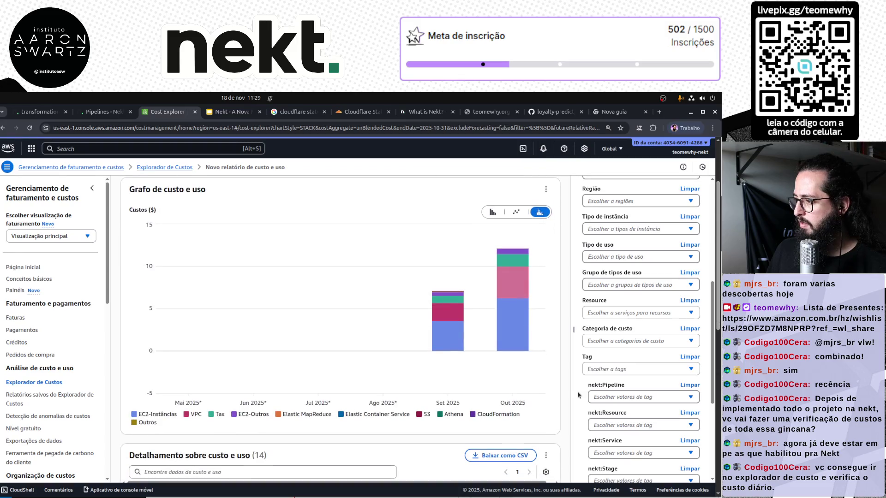
Tick all four nekt:Pipeline tag values, then close the choices without applying
click(643, 397)
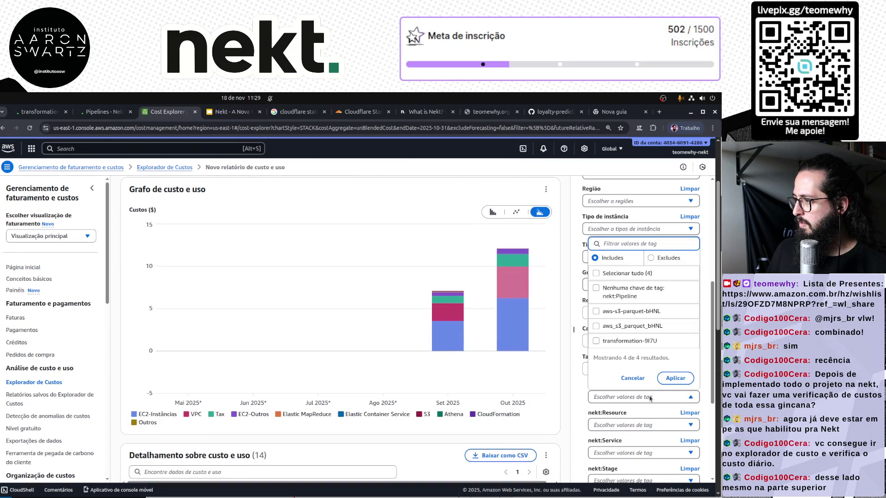
click(574, 399)
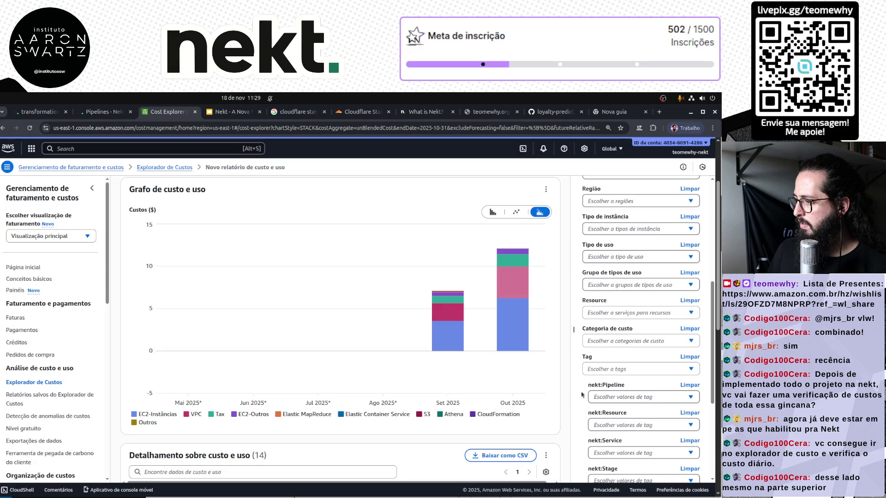
click(614, 399)
click(597, 343)
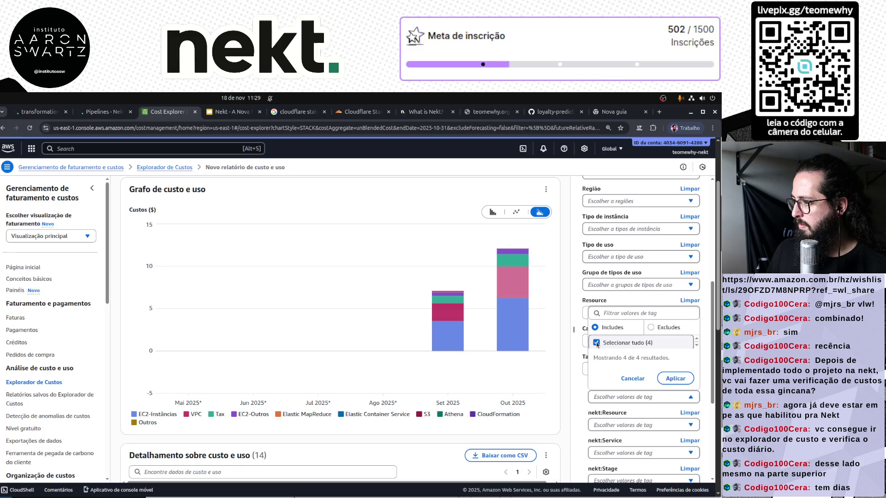
click(576, 371)
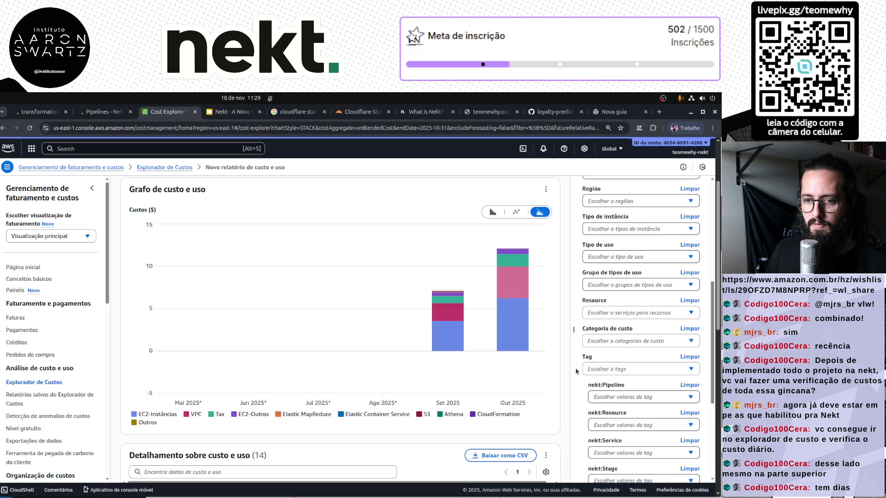
scroll(576, 372, up, 3)
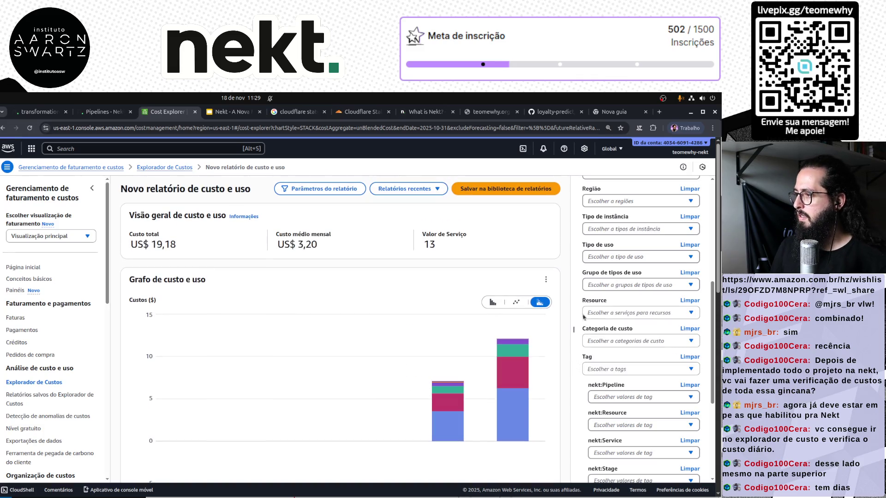
scroll(596, 285, up, 5)
scroll(600, 283, up, 1)
Switch the report granularity to Diário (daily)
click(623, 287)
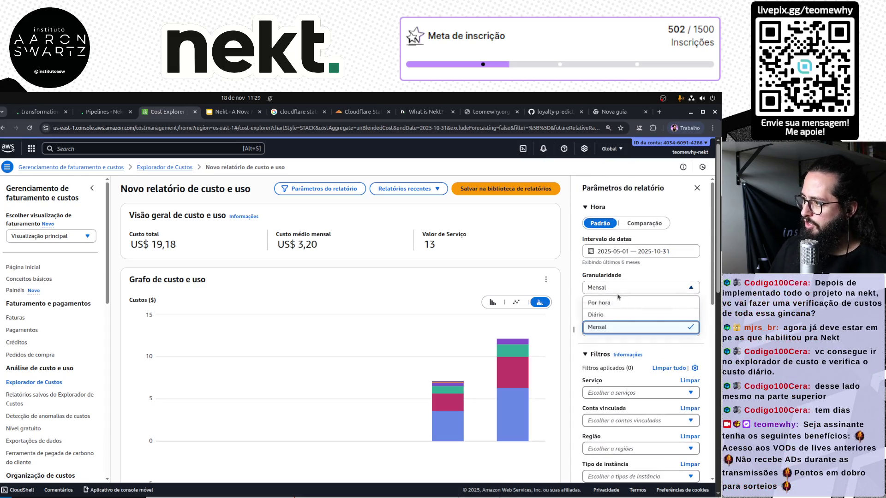
click(617, 315)
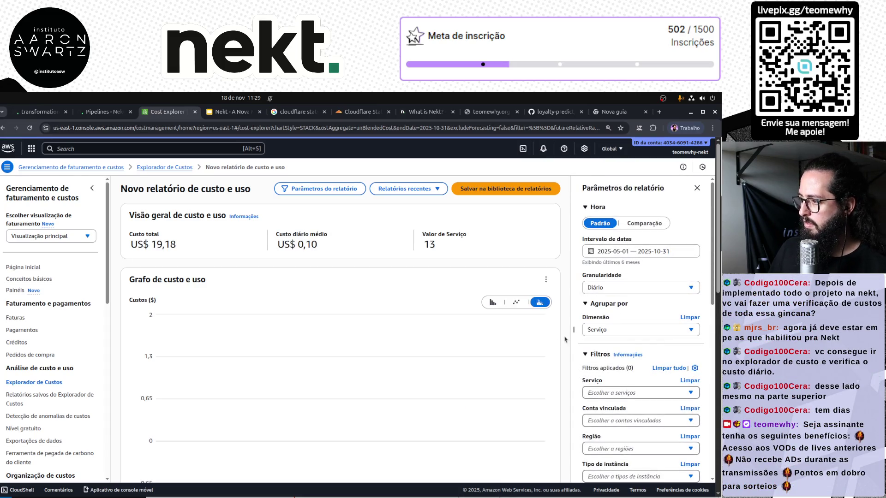
scroll(519, 375, down, 3)
mouse_move(482, 369)
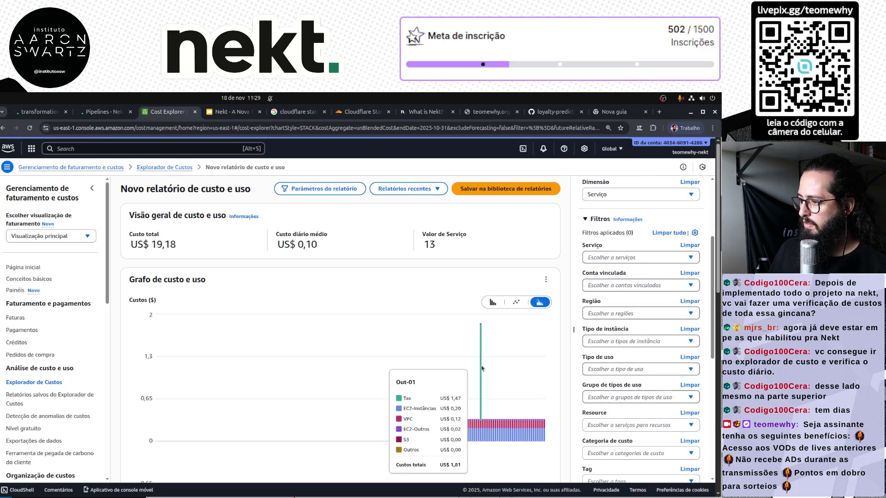
scroll(518, 348, down, 2)
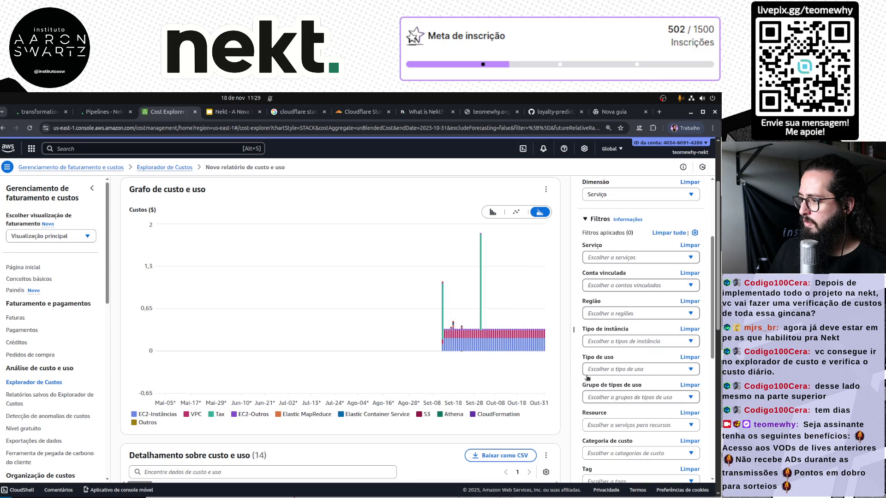
scroll(639, 311, down, 5)
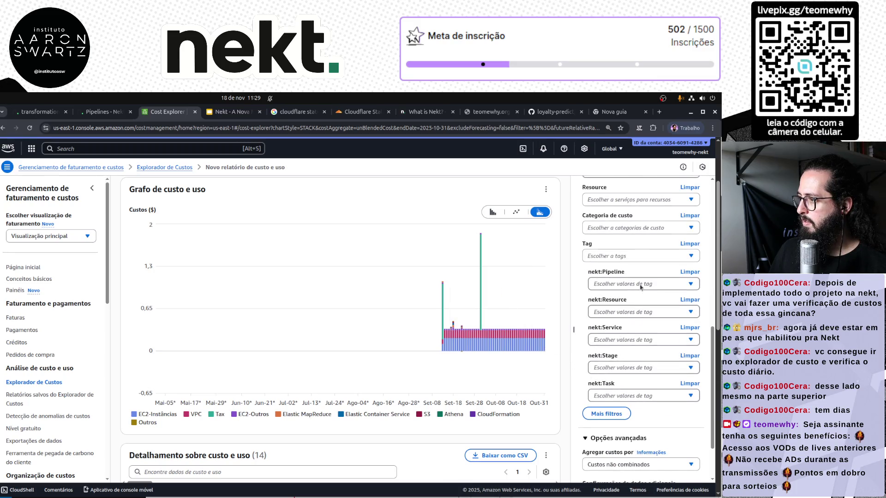
Filter the report by nekt:Pipeline with all four values selected and applied
click(646, 284)
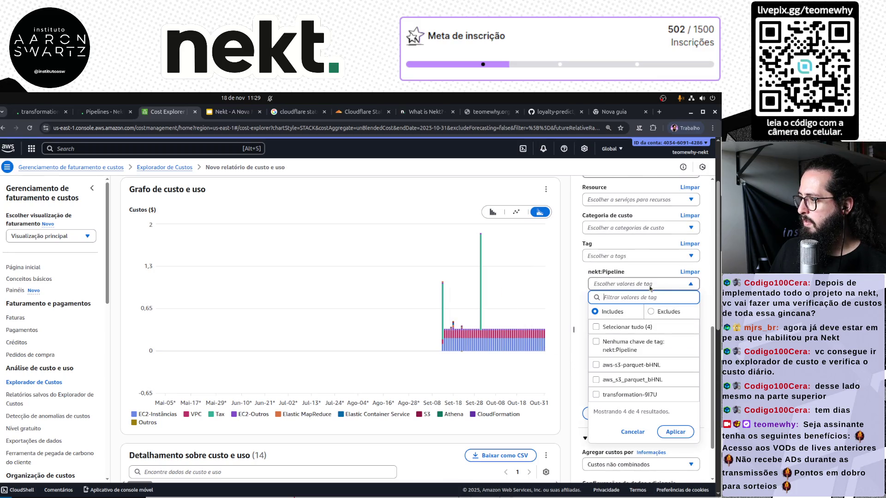
click(613, 327)
click(673, 432)
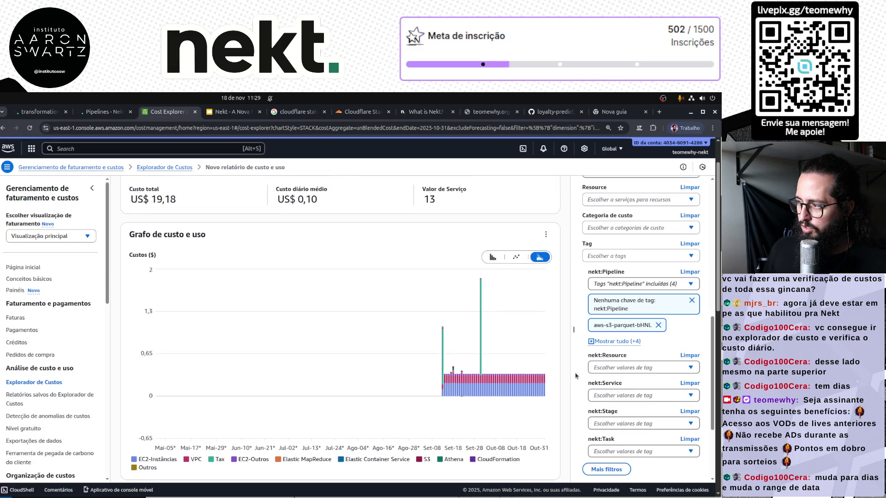
Clear the tag filters and choose nekt:Resource as the tag key
click(691, 244)
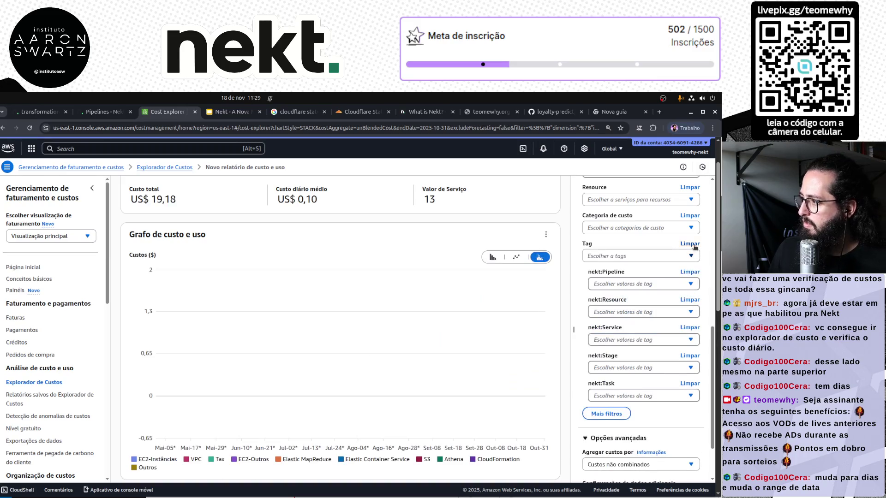
click(694, 247)
click(695, 329)
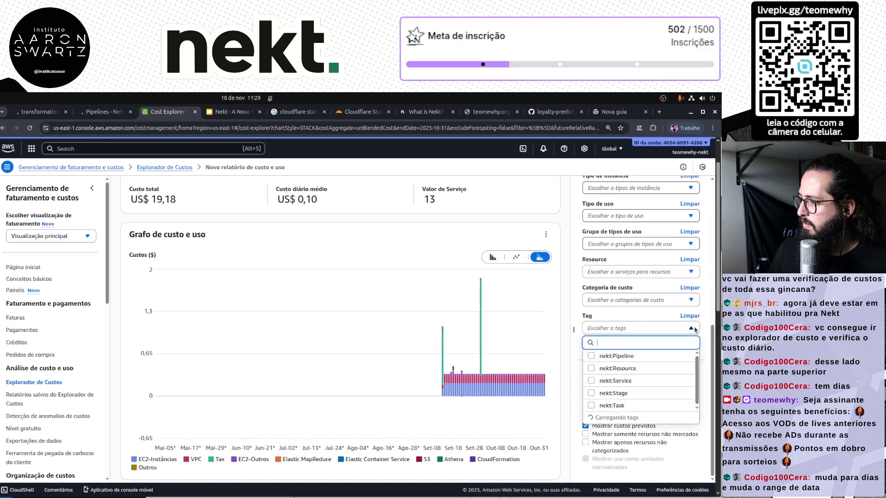
click(590, 369)
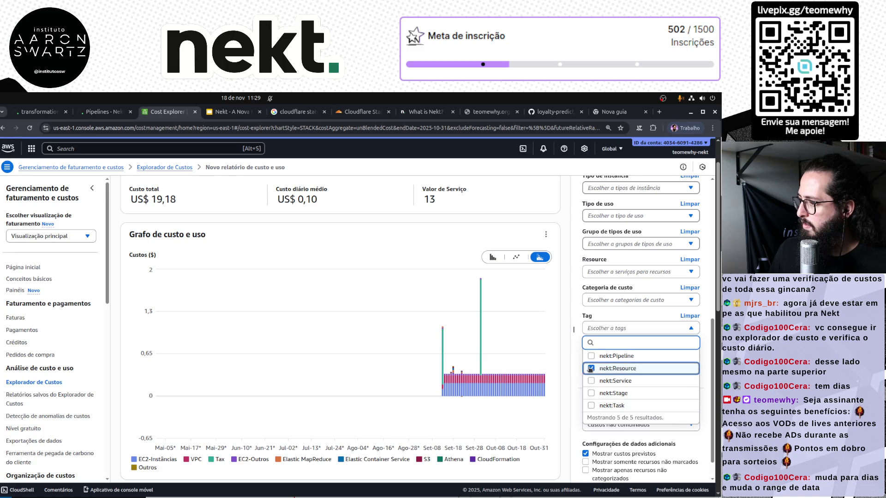
click(580, 373)
Include the EC2, EMR and S3 resource values and apply, keeping the US$ 19,18 total
click(693, 357)
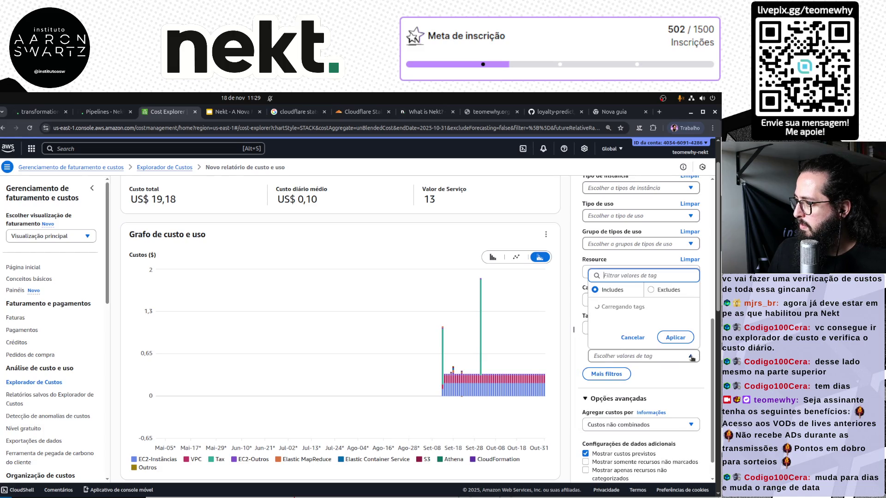
click(599, 270)
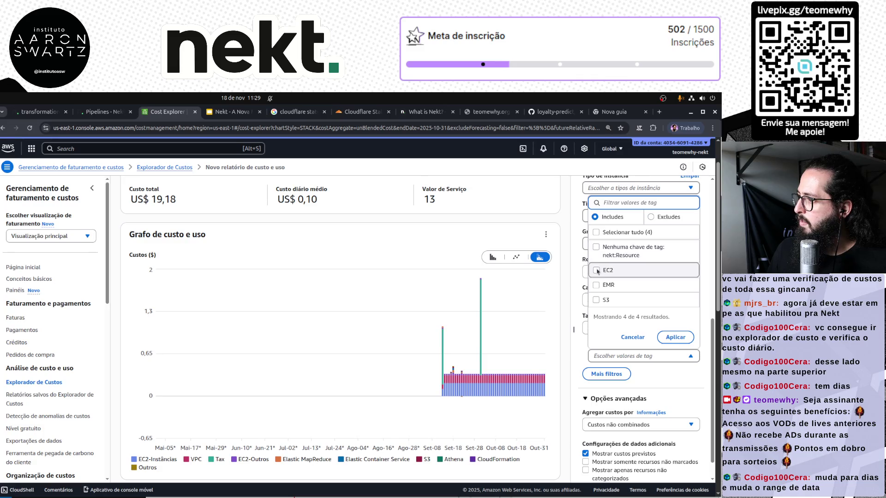
click(598, 285)
click(599, 300)
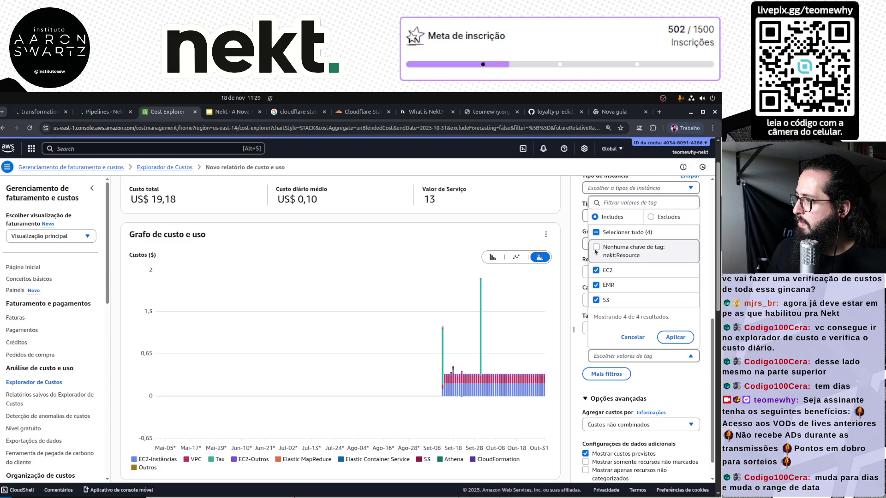
click(676, 337)
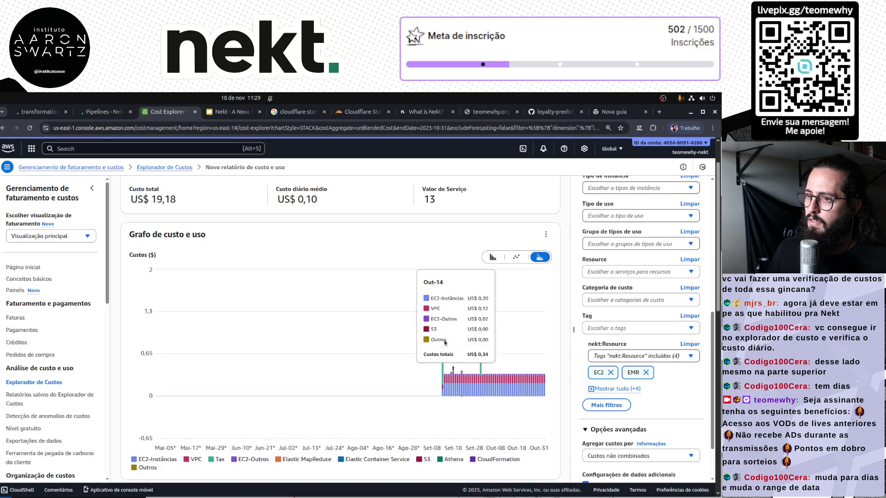
scroll(442, 324, up, 2)
drag(151, 245, 186, 249)
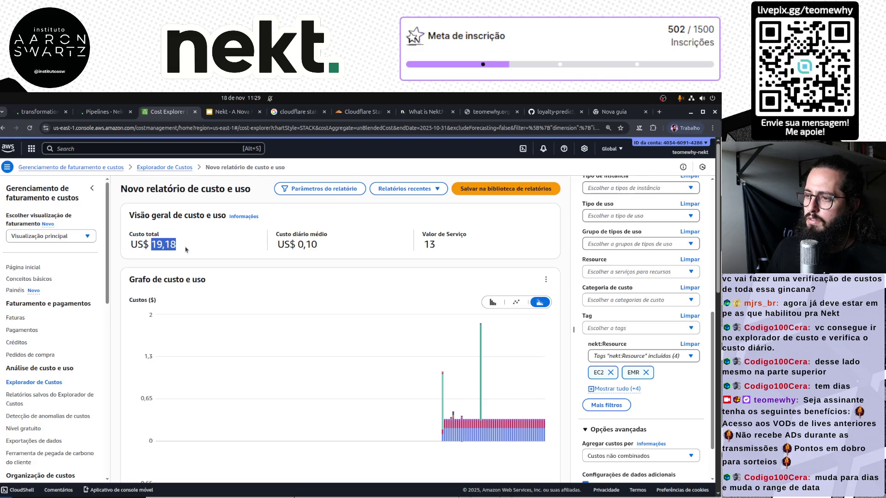
click(233, 248)
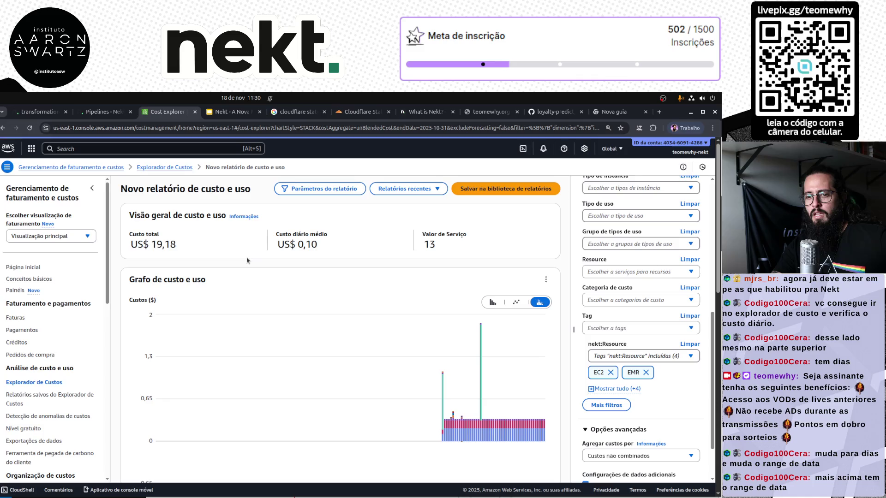
scroll(596, 275, up, 8)
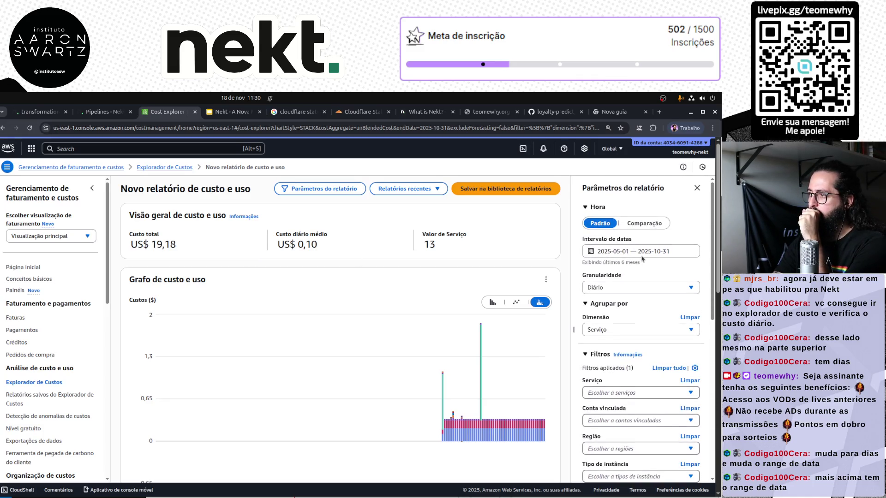
Set the date range to November 17–18, 2025, dropping the total to US$ 0,37
click(645, 254)
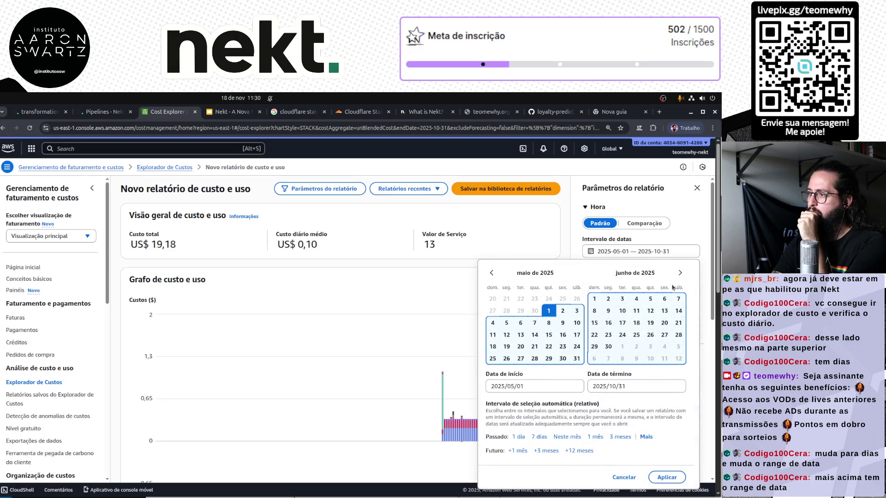
click(681, 274)
click(681, 274)
click(680, 273)
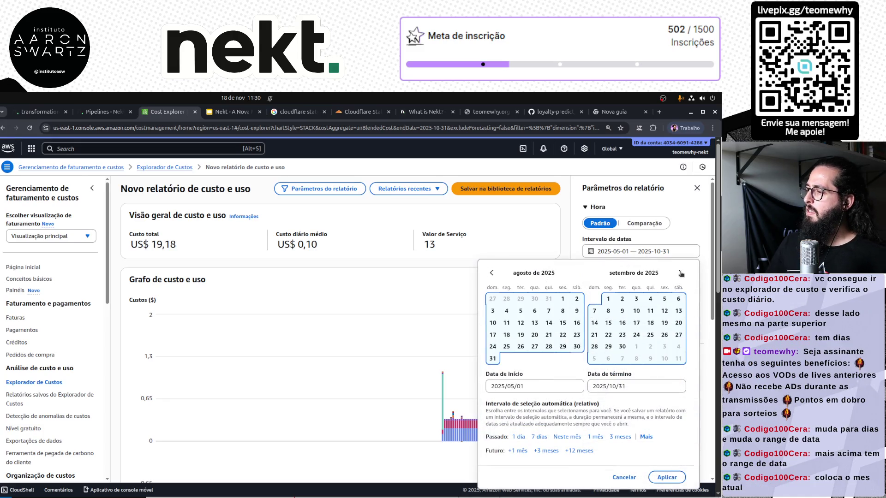
click(681, 273)
click(681, 274)
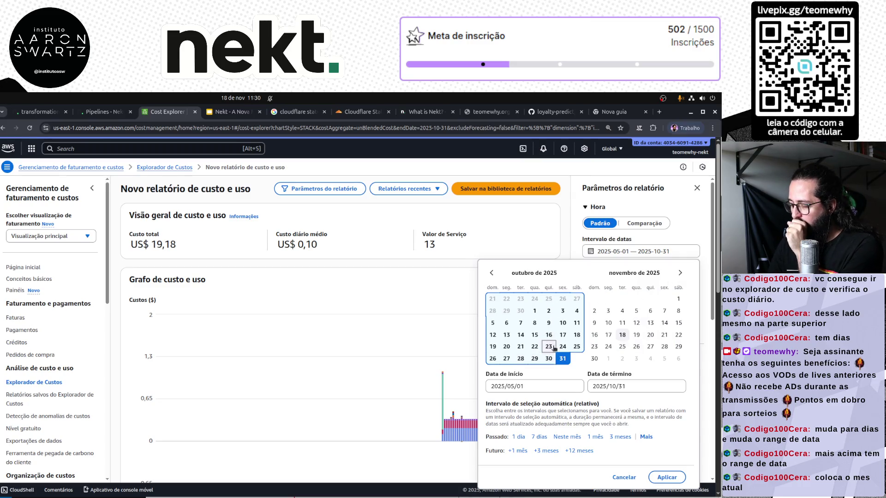
click(629, 389)
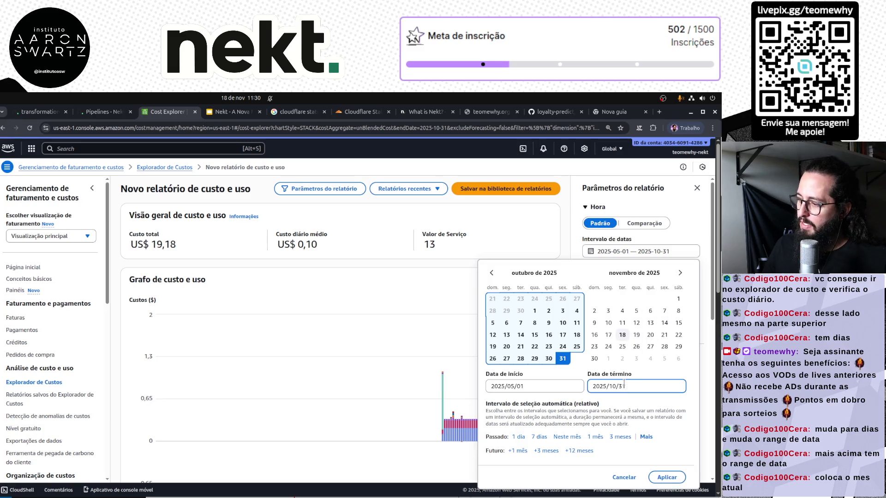
click(538, 437)
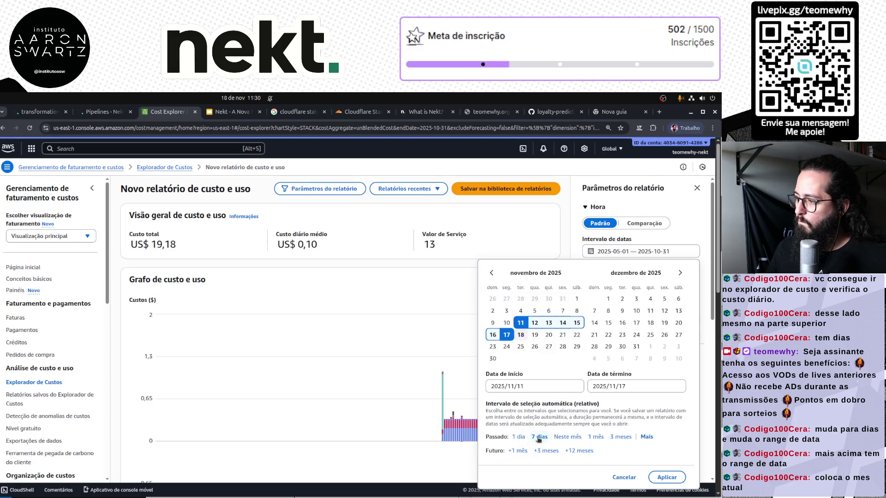
click(506, 336)
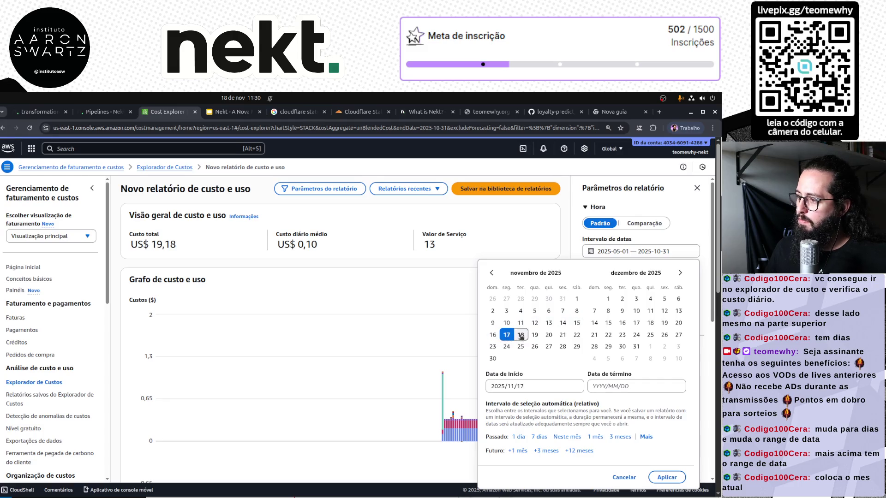
click(521, 335)
click(668, 478)
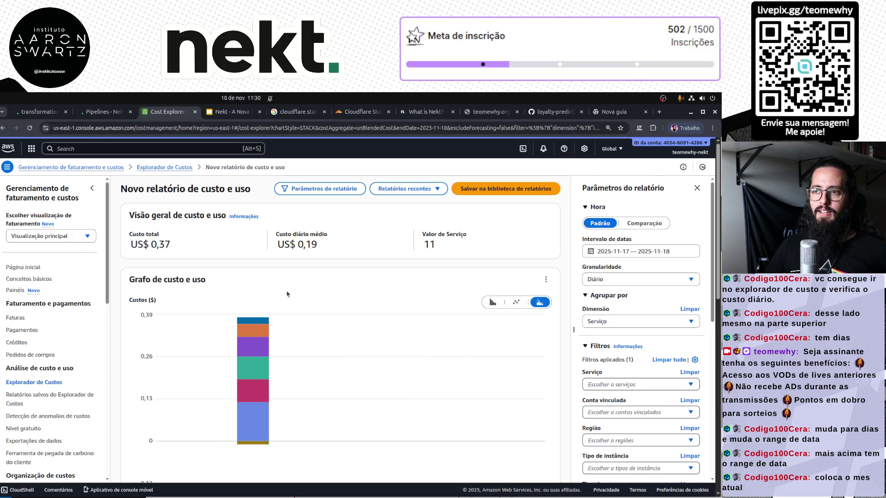
Show all nekt:Resource values and add nekt:Pipeline, nekt:Service, nekt:Stage and nekt:Task tag filters
scroll(584, 404, down, 10)
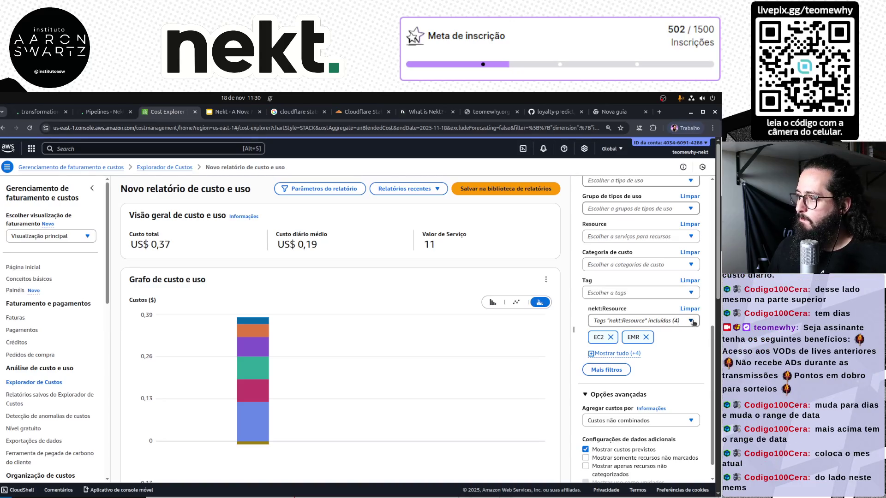
click(619, 355)
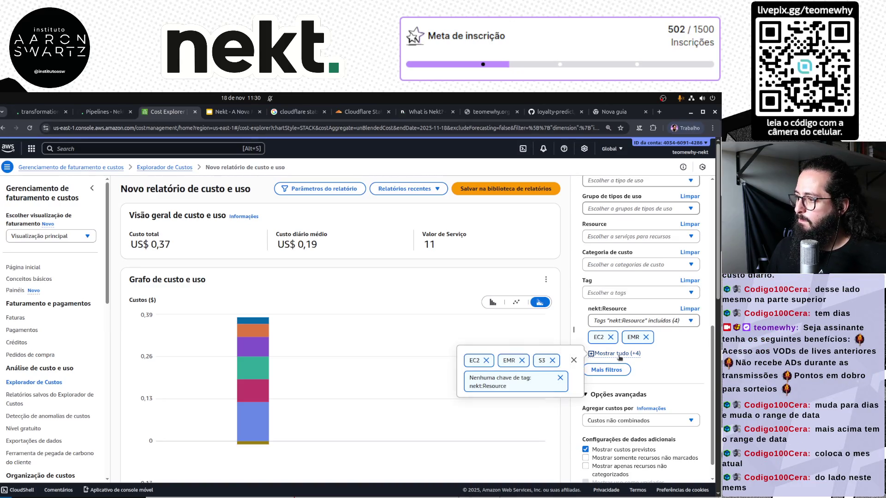
click(656, 294)
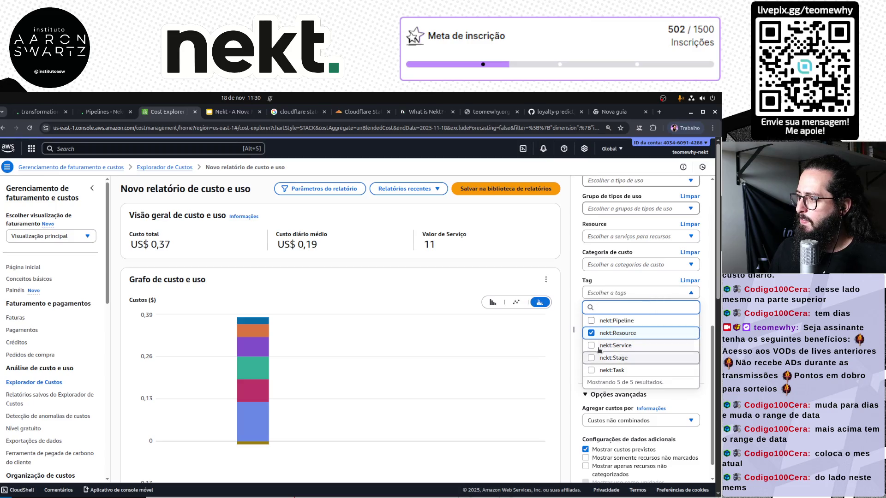
click(591, 322)
click(592, 346)
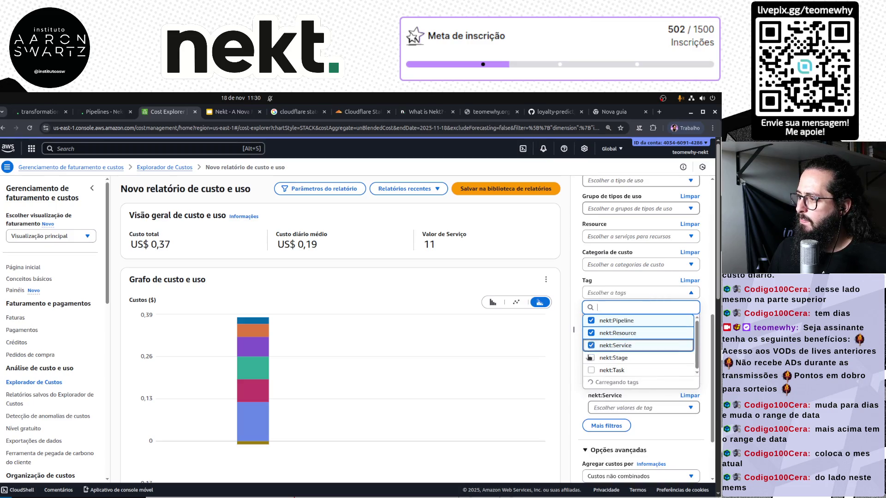
click(592, 358)
click(591, 371)
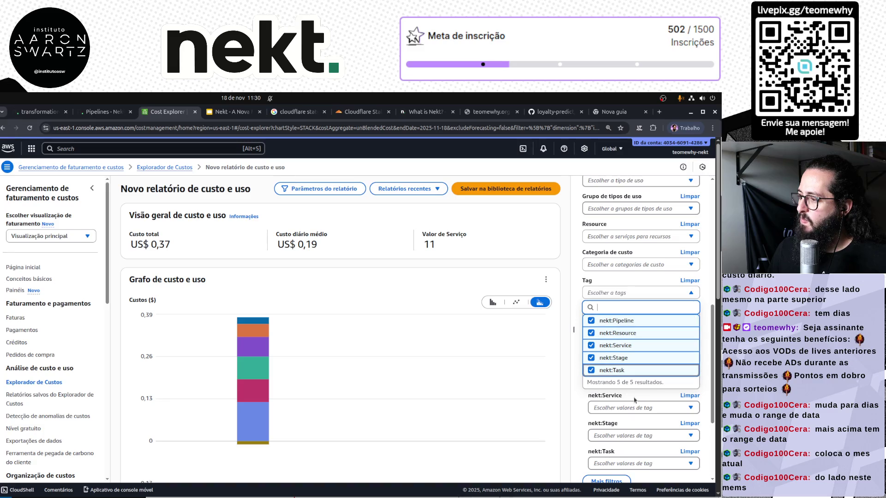
click(578, 399)
Include every value of the nekt:Pipeline and nekt:Service tags in the filter
scroll(580, 396, down, 2)
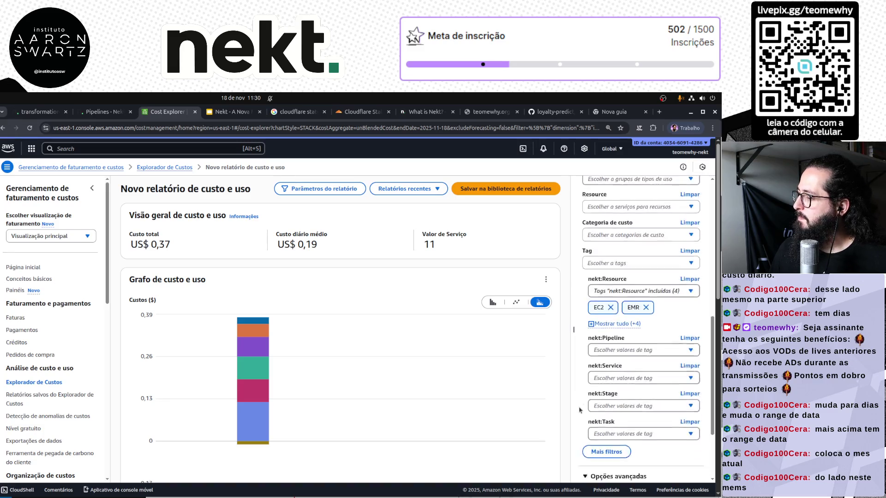
click(648, 291)
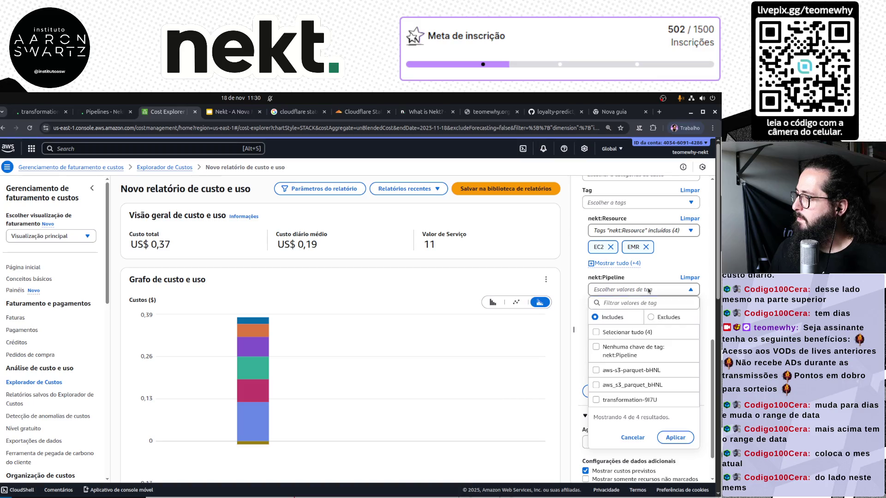
click(613, 333)
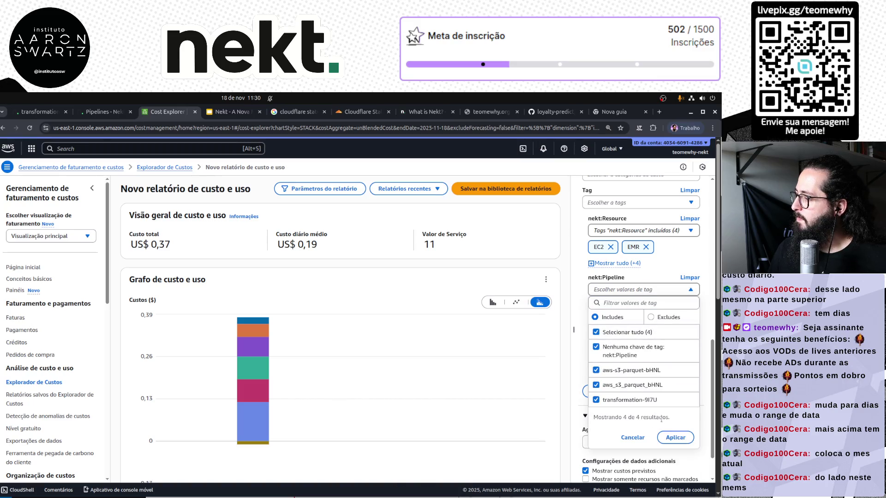
click(675, 437)
click(624, 373)
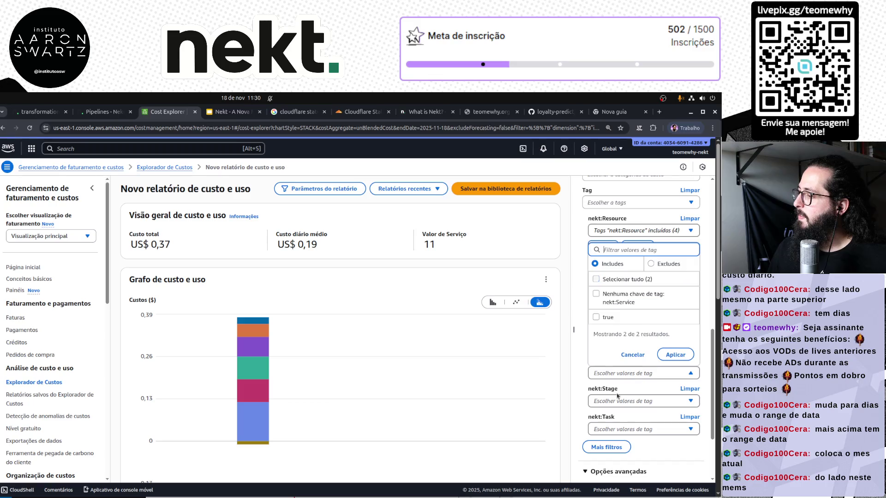
click(598, 281)
click(675, 354)
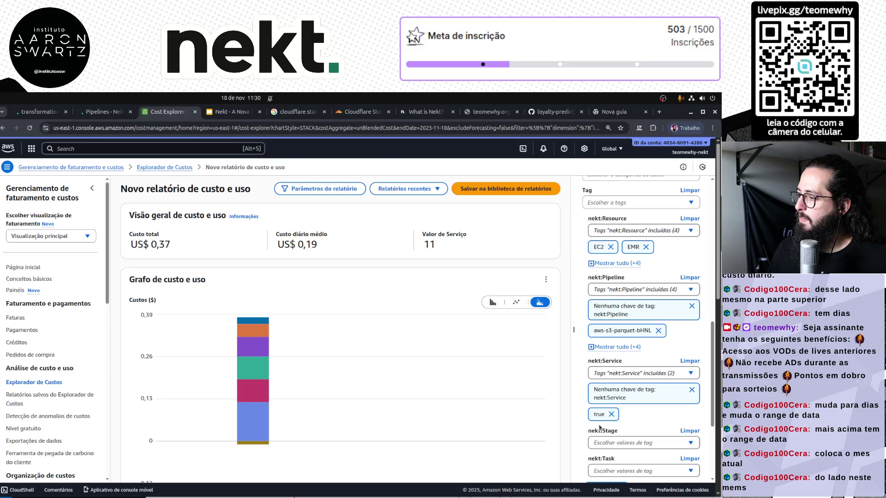
Include every value of the nekt:Stage and nekt:Task tags in the filter
click(621, 443)
click(614, 357)
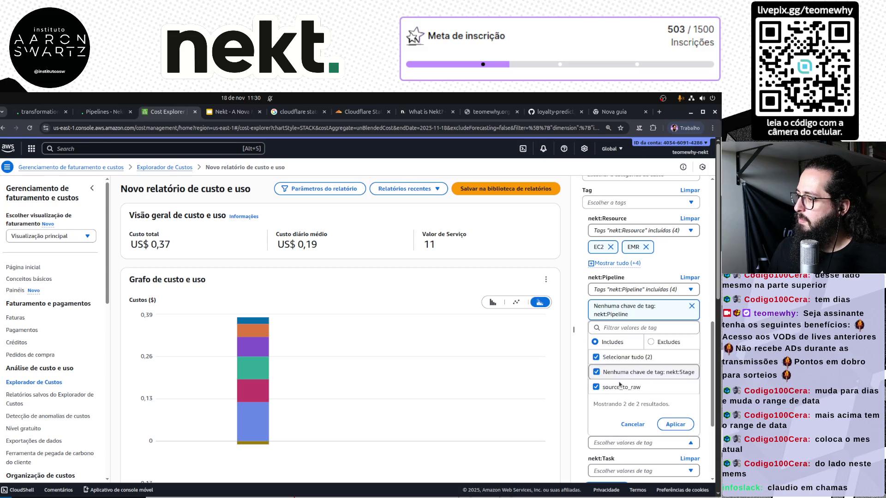
click(670, 423)
scroll(630, 382, down, 3)
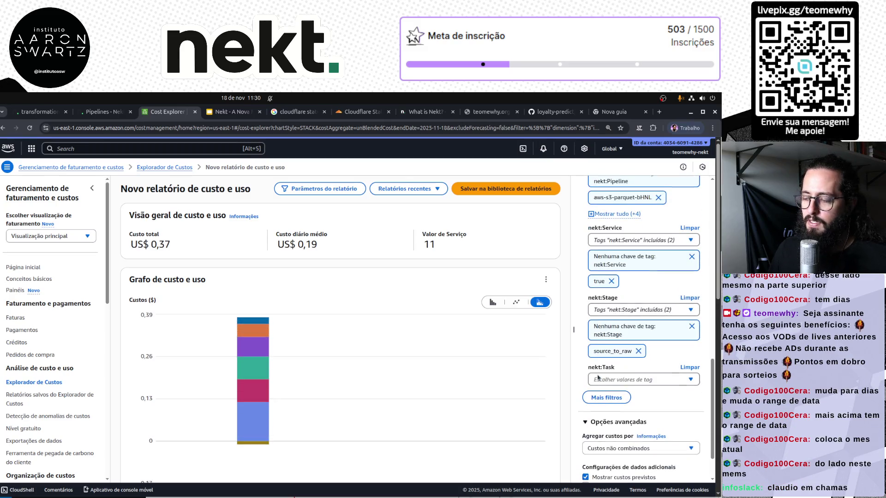
click(630, 378)
click(596, 318)
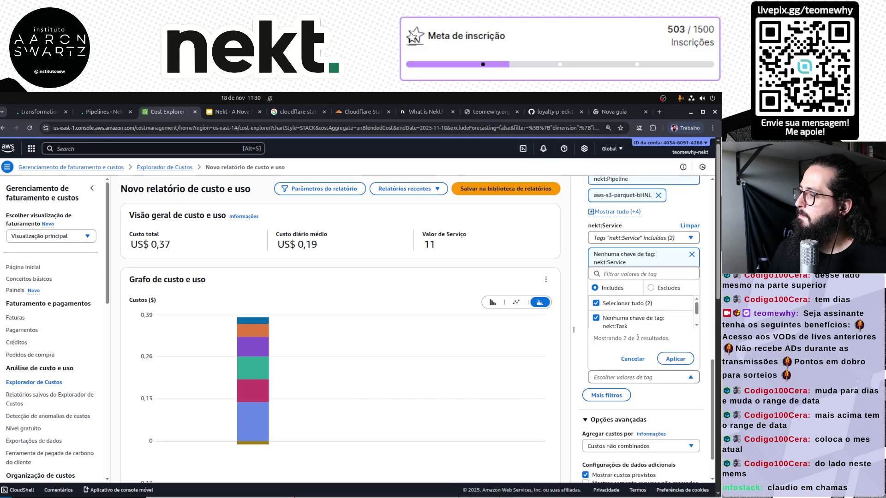
click(669, 359)
Review the Nekt-tag-filtered cost report, then return to the Nekt pipeline graph
scroll(637, 365, up, 15)
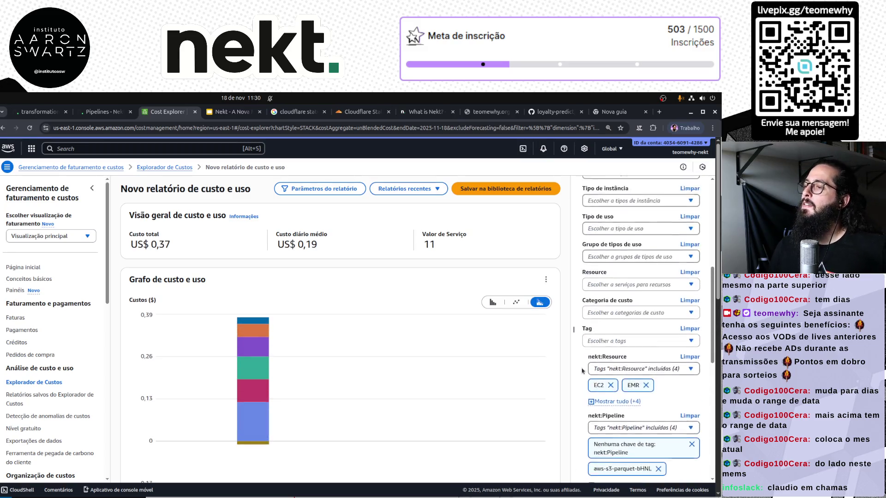
scroll(583, 371, up, 2)
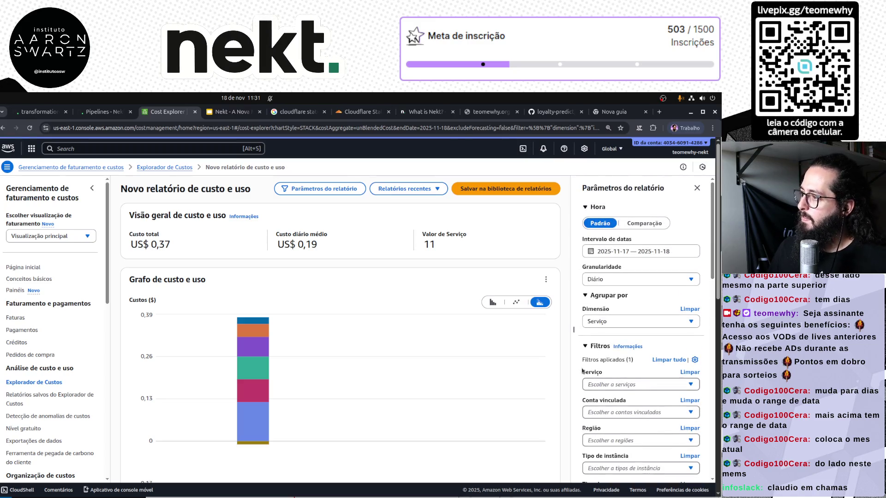
scroll(619, 386, down, 10)
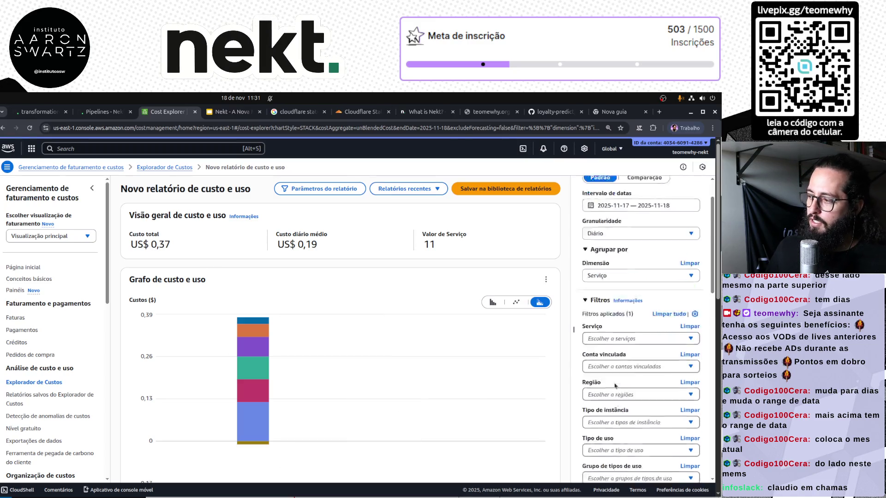
scroll(619, 385, down, 3)
scroll(667, 382, up, 1)
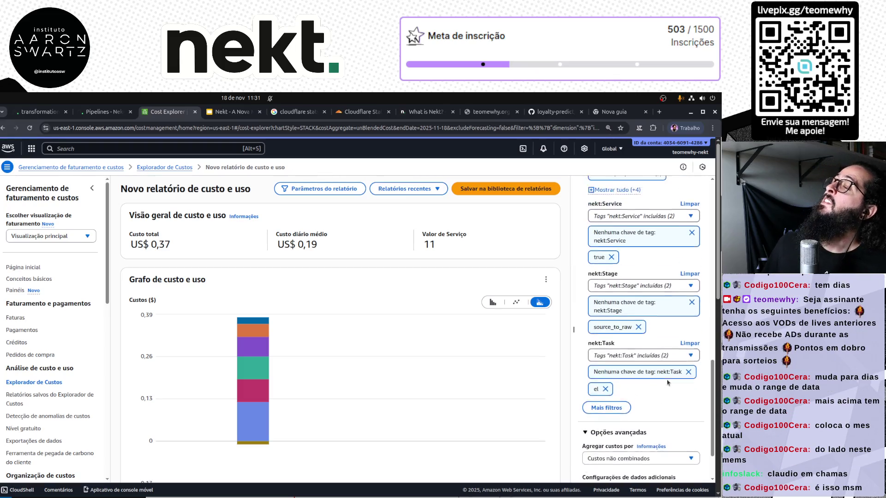
scroll(668, 382, up, 3)
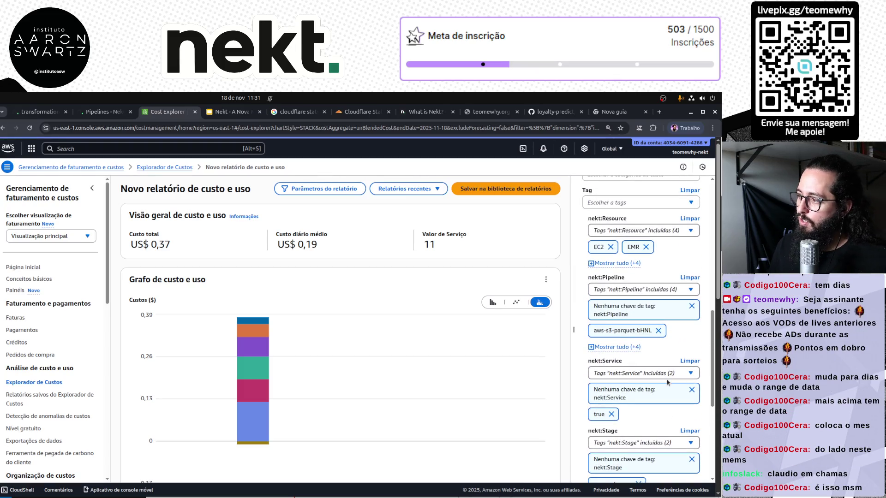
scroll(667, 383, up, 1)
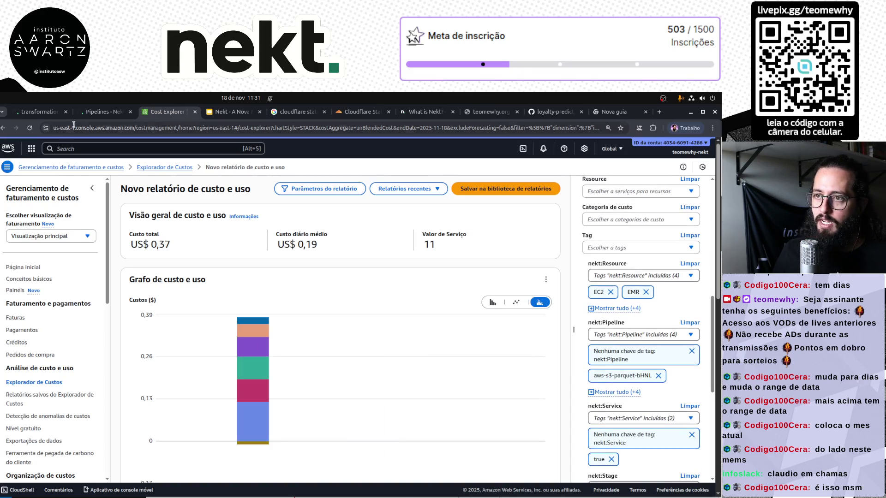
click(97, 112)
Confirm transformation-3FhU Run #1 succeeded in 4min 51s, check the Overview, then go to Cloudflare Status
click(41, 112)
click(94, 113)
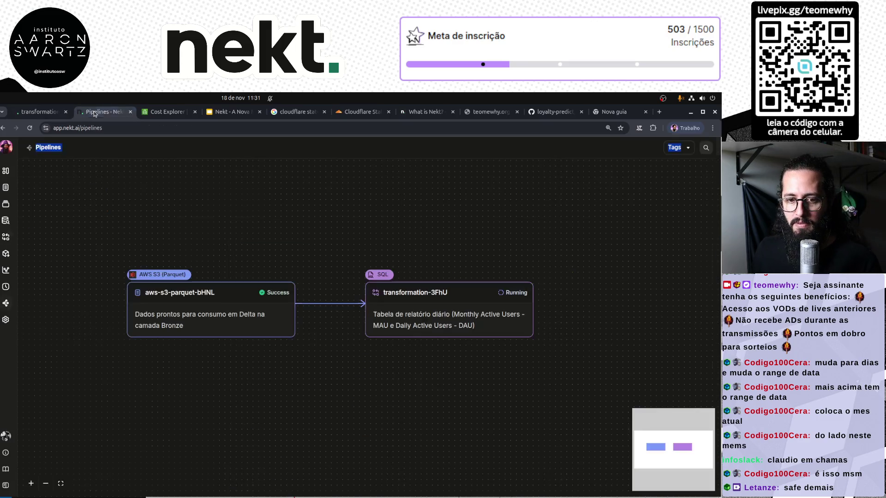
key(ctrl+Page_Up)
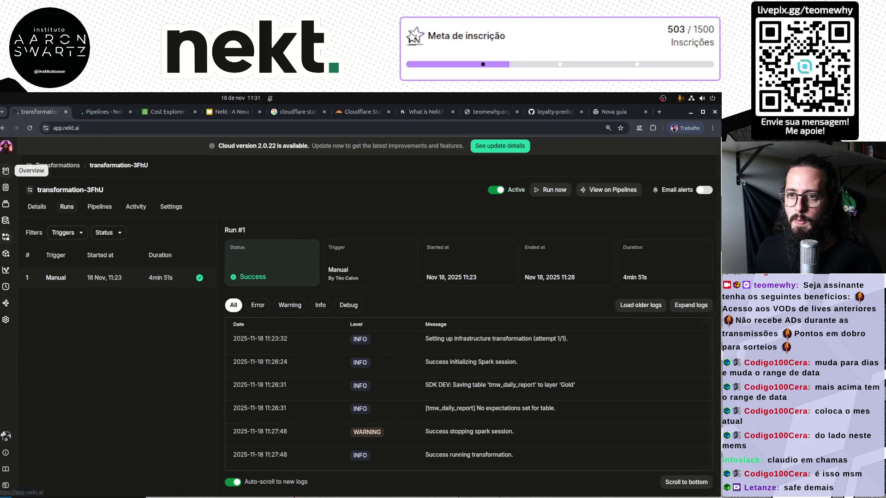
click(6, 170)
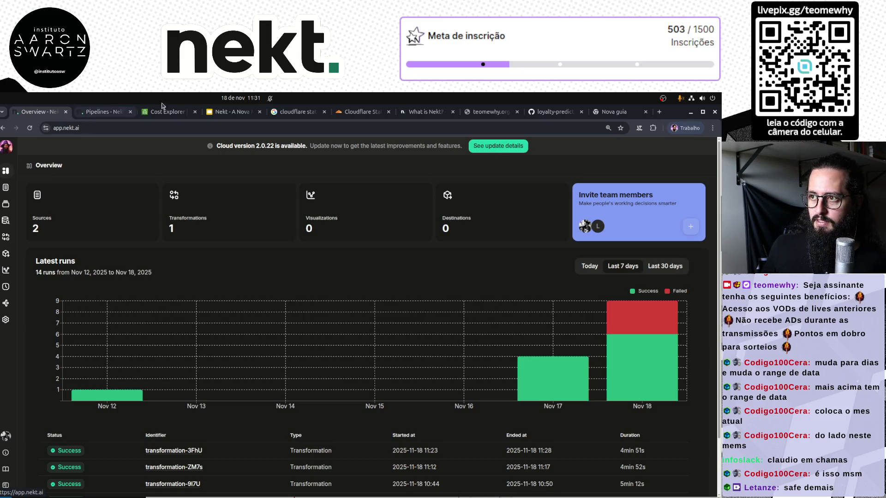
click(361, 112)
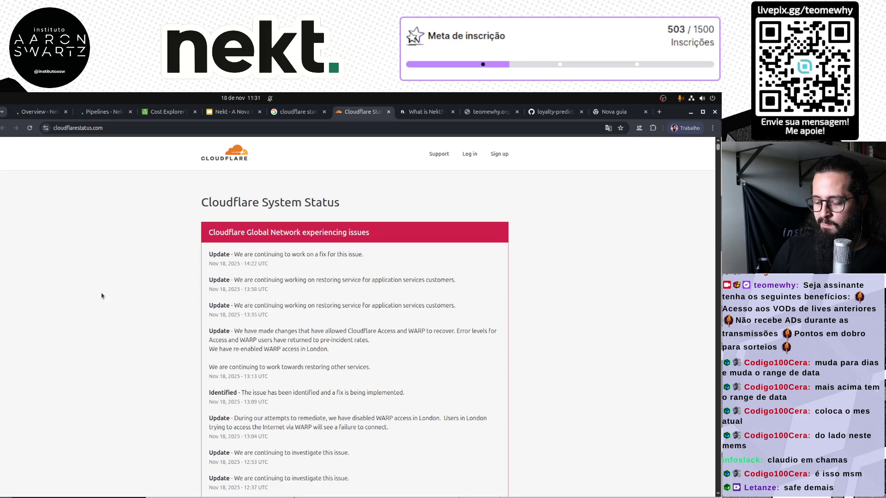
Reload Cloudflare Status and highlight the four latest incident updates, through Access and WARP recovering
key(F5)
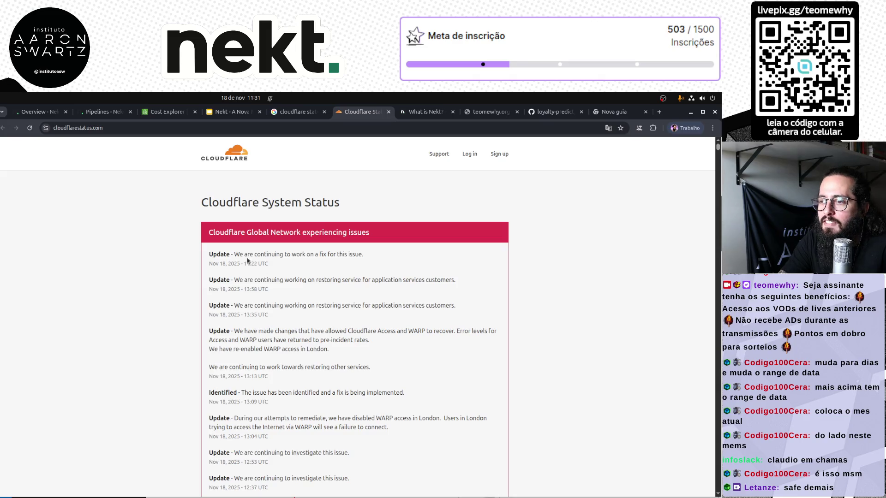
drag(253, 256, 368, 260)
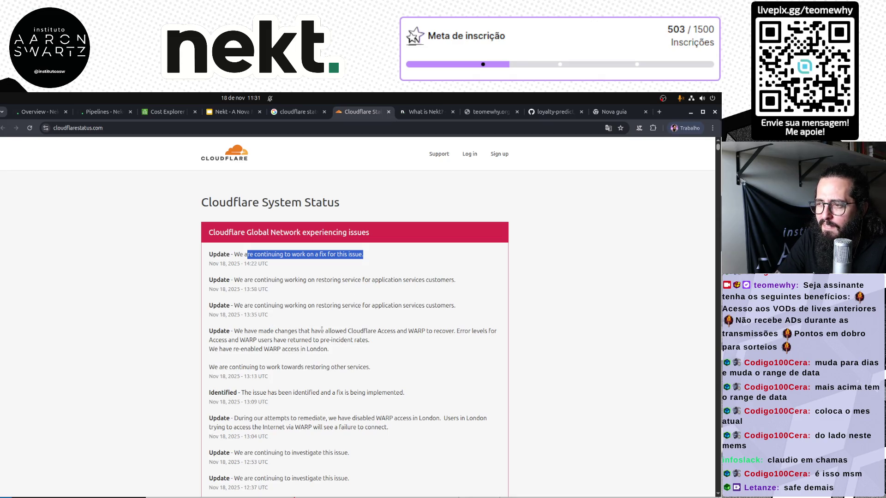
mouse_move(245, 280)
mouse_down()
mouse_move(269, 290)
mouse_move(348, 280)
mouse_up()
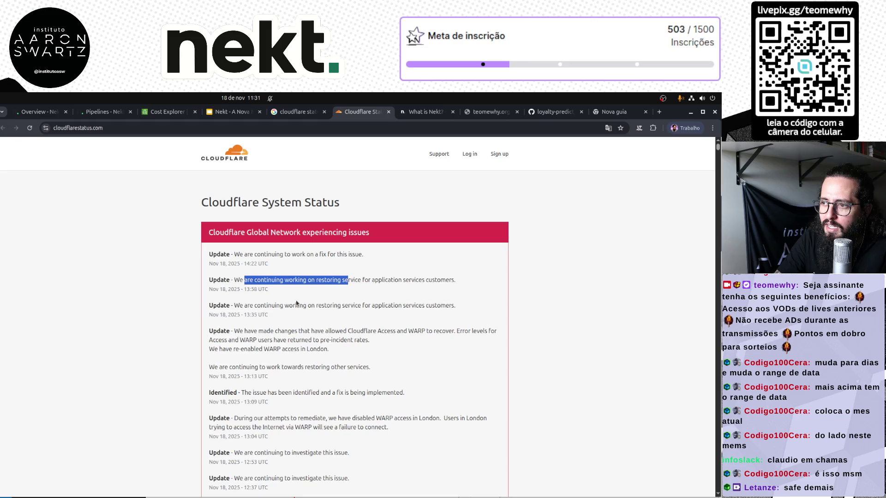
drag(250, 305, 333, 306)
drag(275, 331, 324, 331)
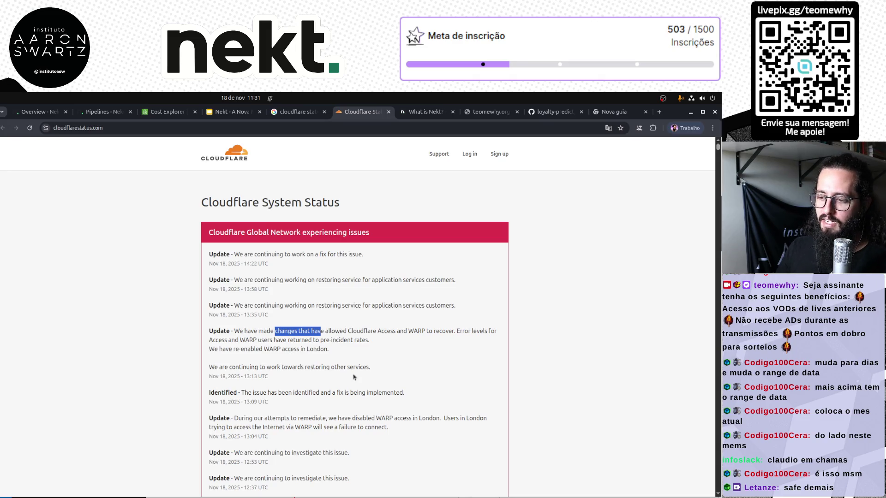
scroll(353, 376, down, 10)
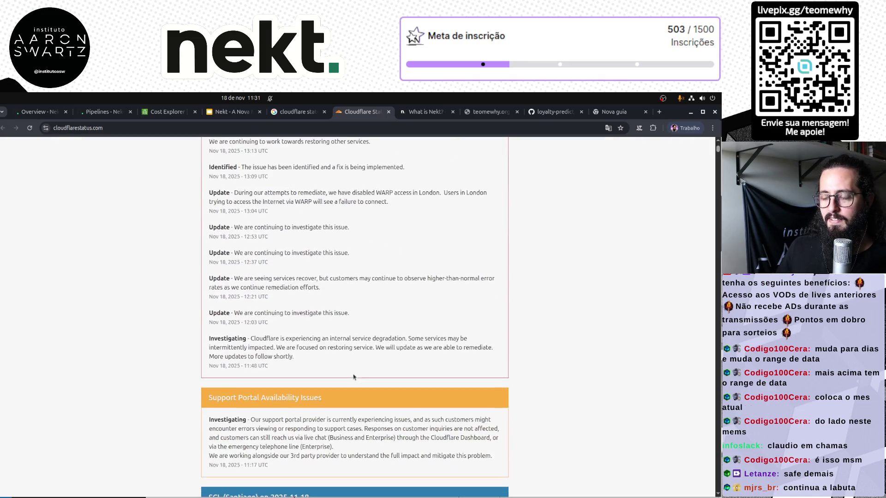
scroll(353, 375, up, 10)
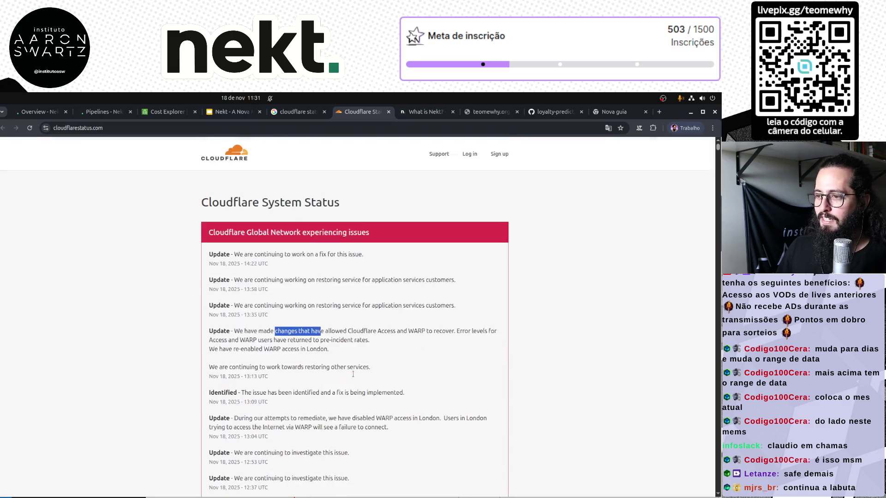
Go back through Nekt to the AWS cost report and look over it
click(107, 112)
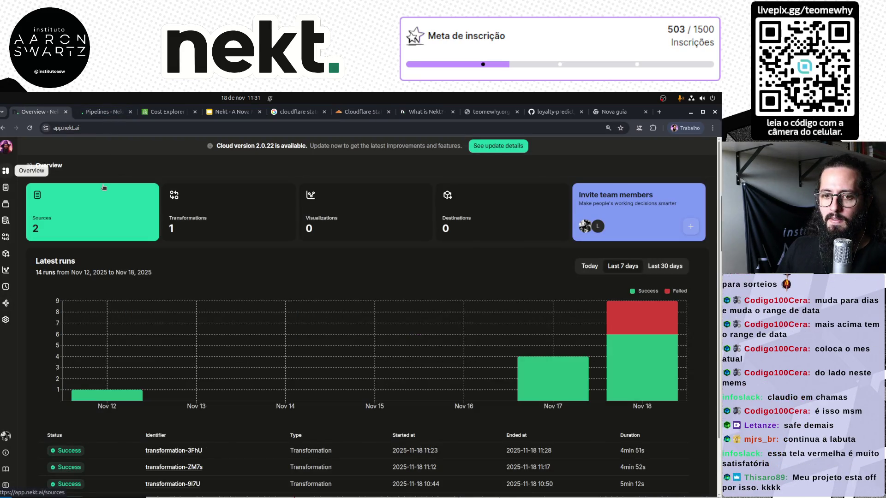
click(169, 112)
scroll(169, 113, down, 1)
scroll(169, 113, up, 2)
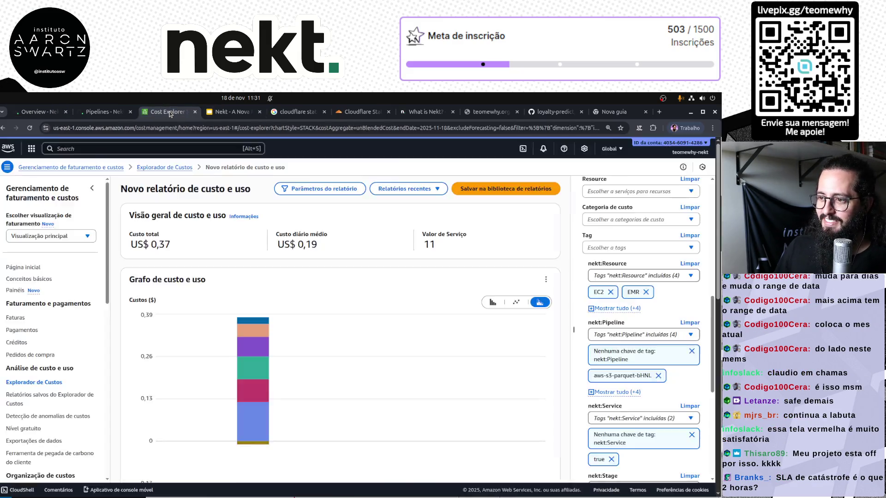
scroll(169, 114, down, 3)
scroll(170, 114, down, 1)
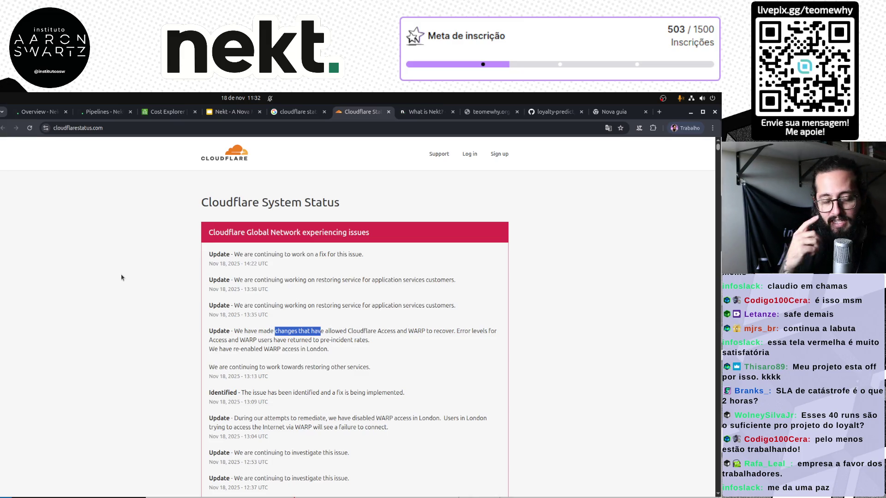
Return to Nekt and browse the Bronze layer folders in the data explorer
click(39, 113)
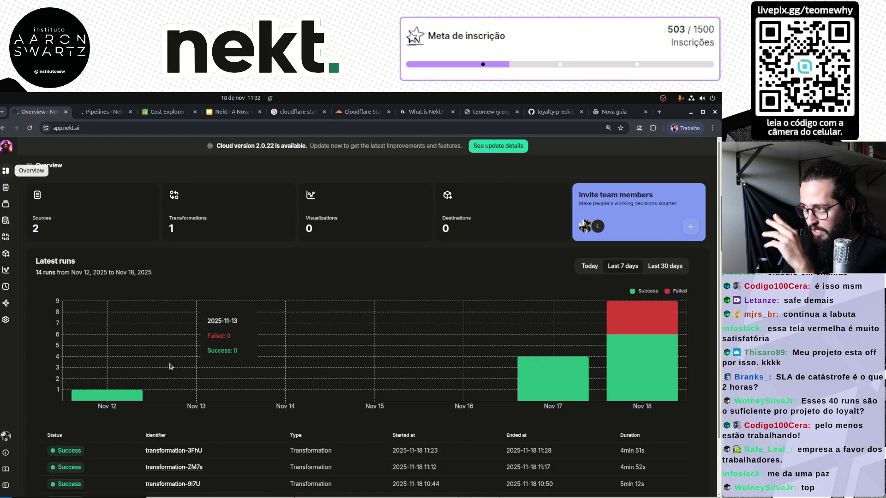
click(4, 222)
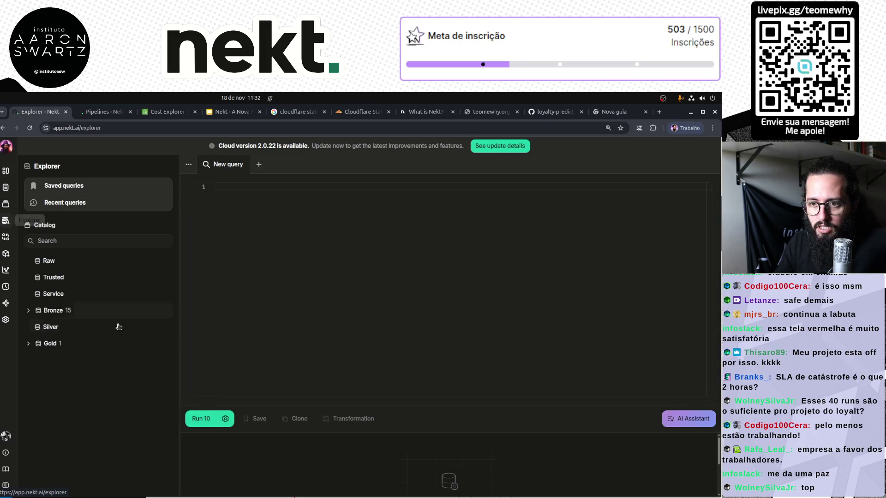
click(29, 312)
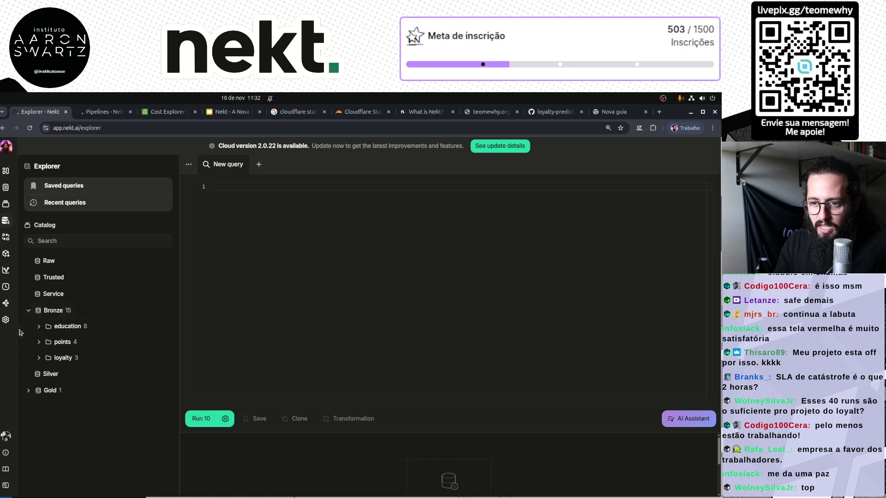
Review the aws-s3-parquet-bHNL source details, then list the transformations
click(5, 187)
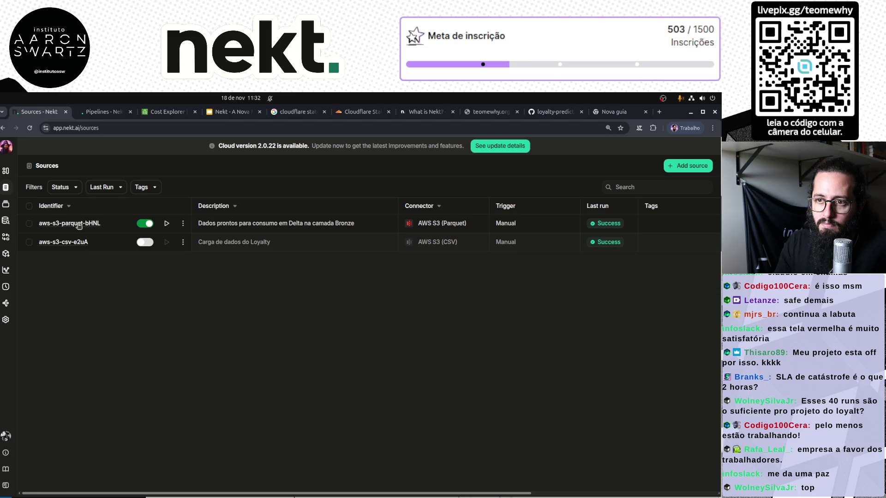
click(79, 224)
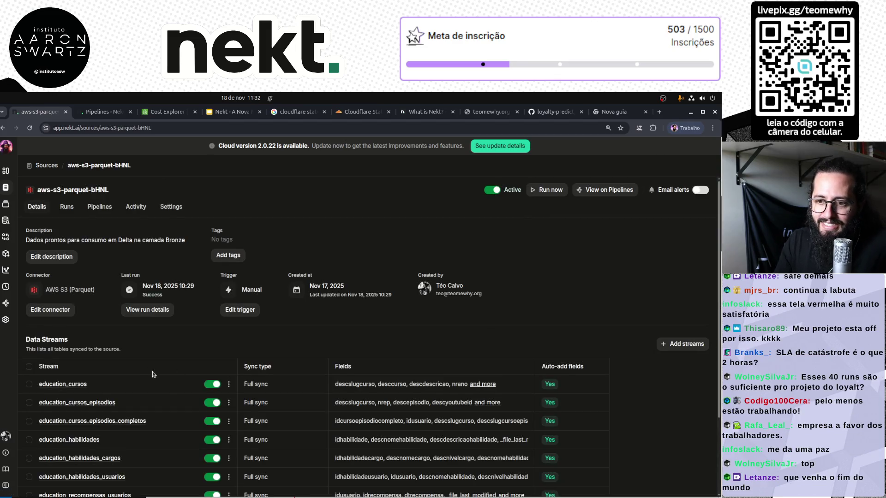
scroll(153, 375, down, 2)
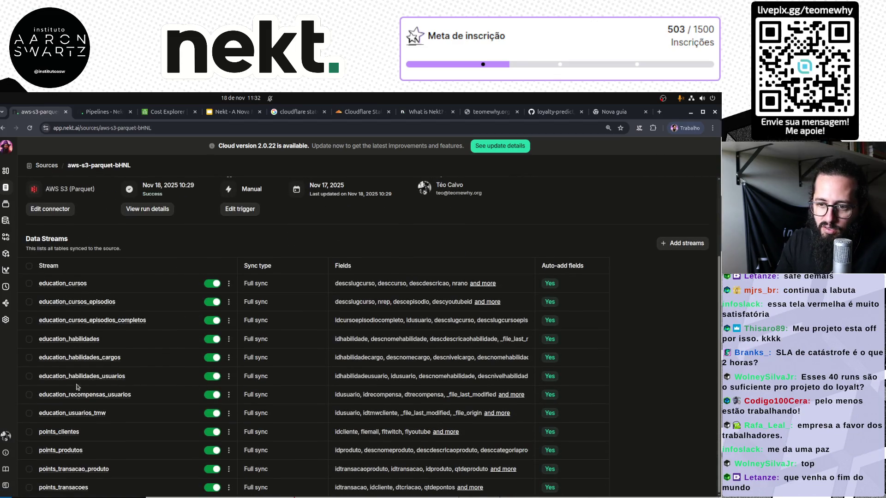
scroll(93, 324, up, 3)
scroll(93, 325, down, 2)
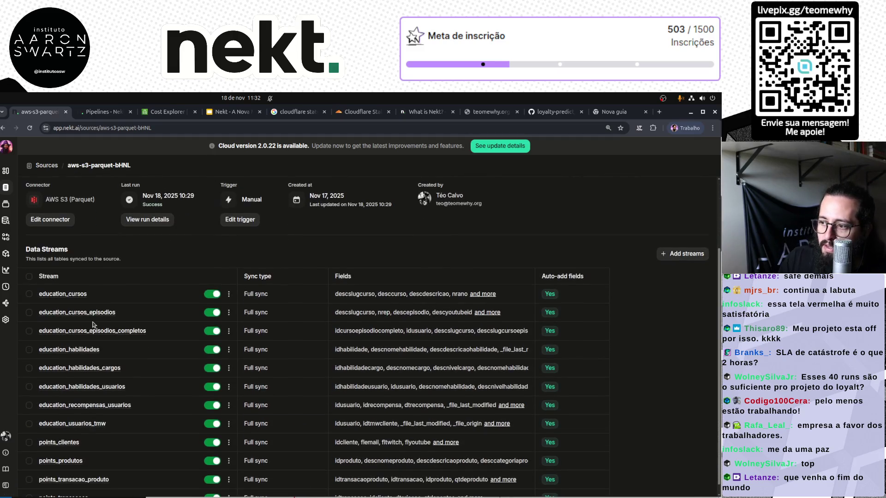
scroll(104, 336, down, 1)
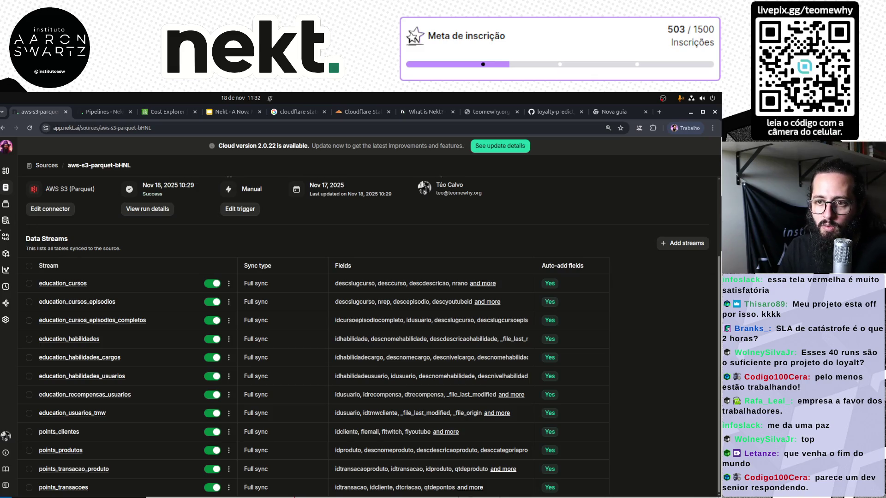
click(6, 236)
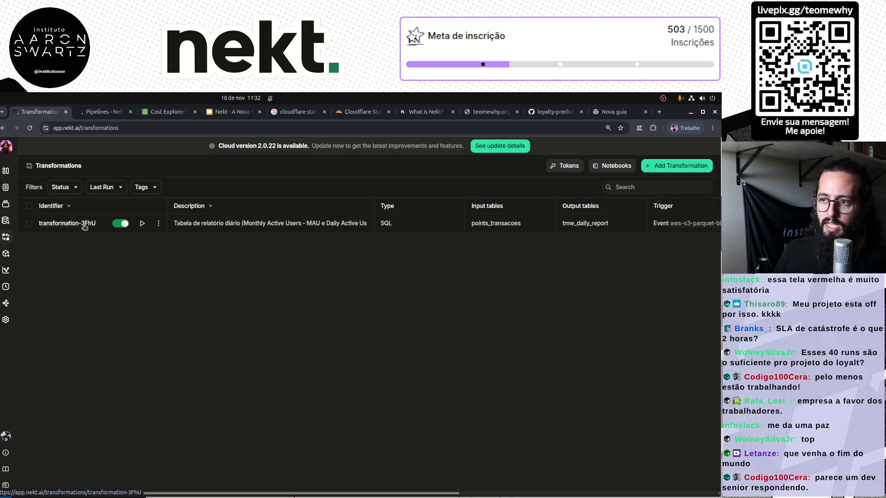
Read transformation-3FhU's SQL, query Gold's tmw_daily_report showing all 10 MAU/DAU rows, then open Pipelines
click(85, 225)
scroll(300, 432, down, 5)
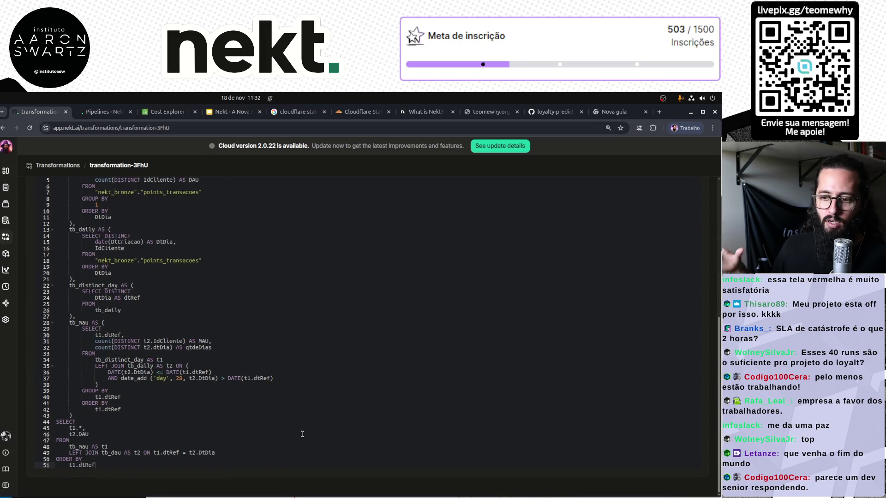
click(5, 220)
click(47, 344)
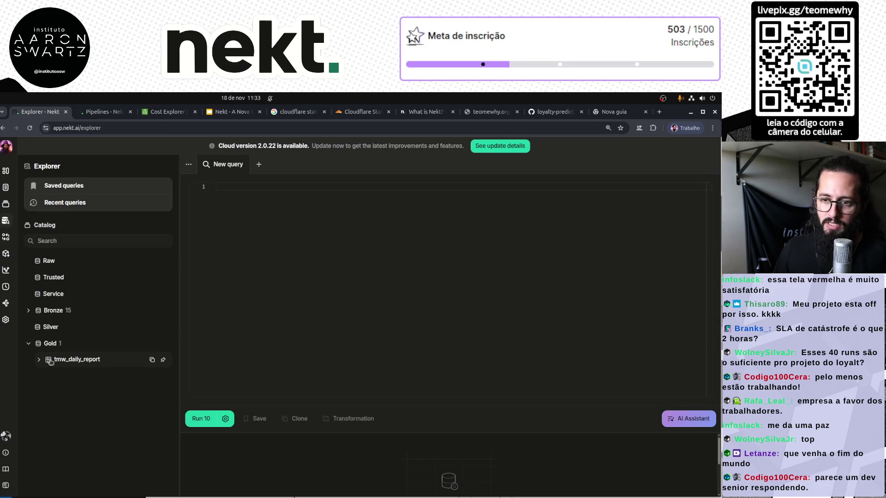
click(51, 359)
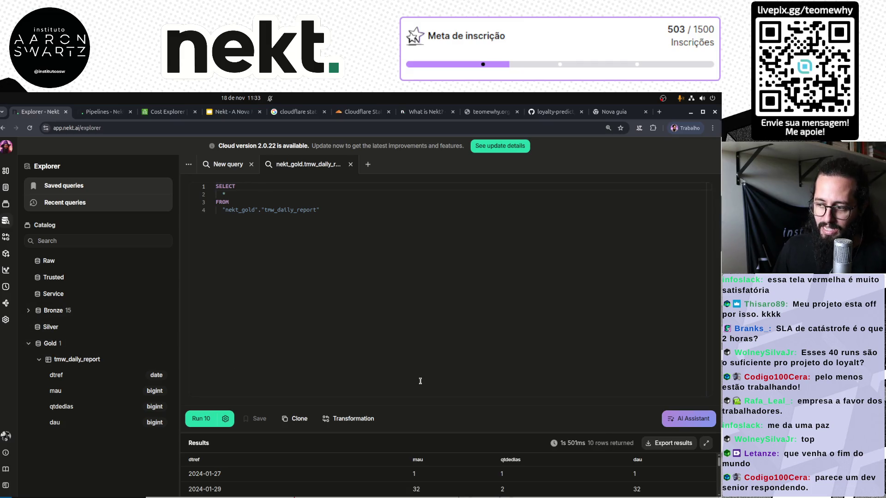
drag(438, 433, 452, 266)
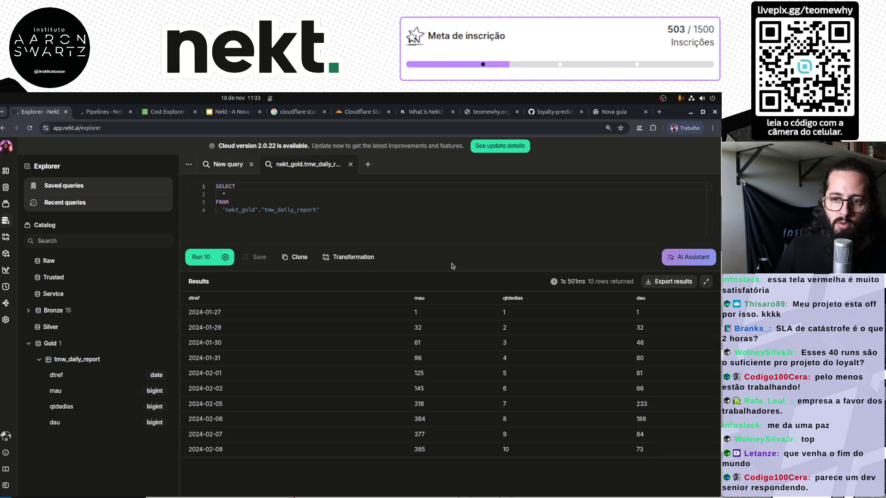
click(6, 304)
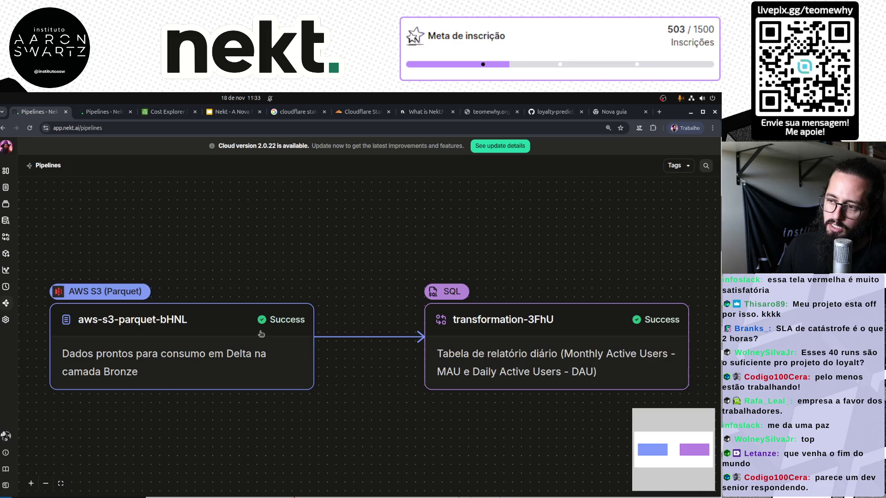
Peek at the aws-s3-parquet-bHNL source page, pan the pipeline diagram, then list the transformations
click(172, 350)
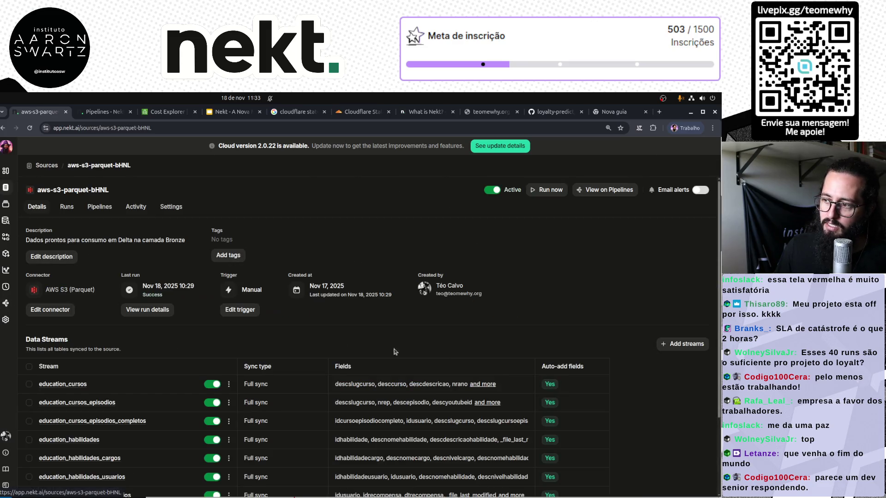
key(alt+Left)
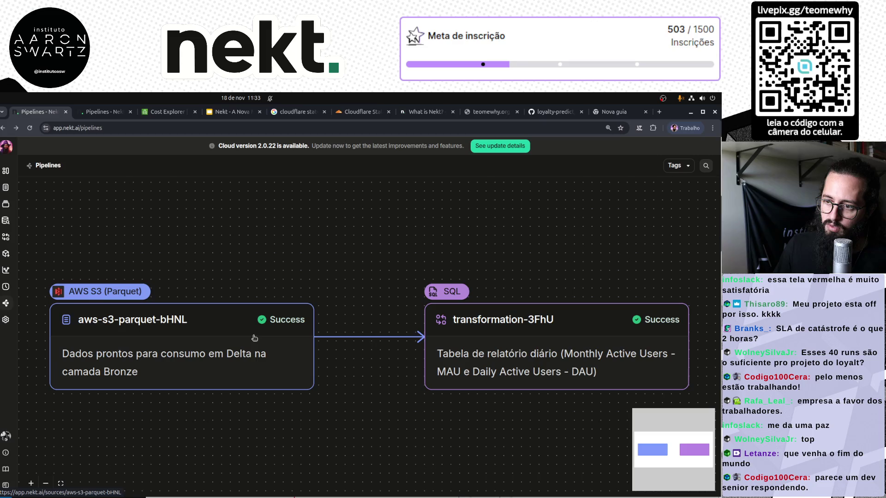
drag(536, 355, 529, 317)
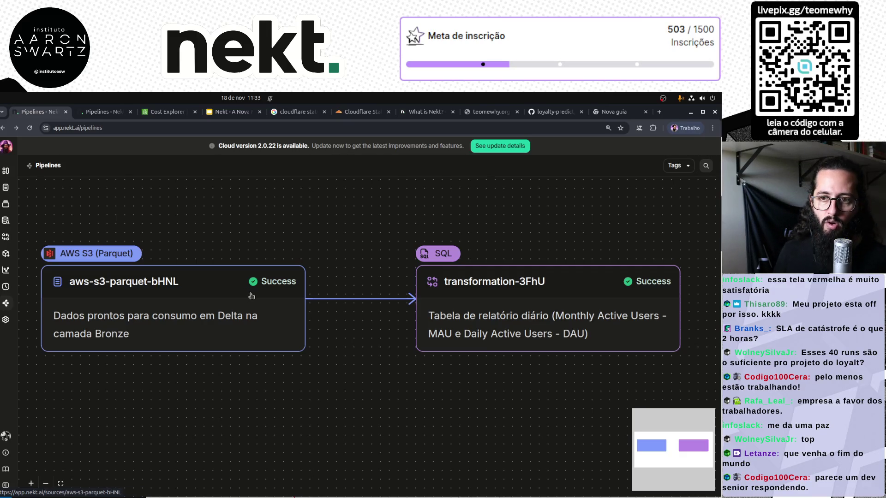
click(6, 236)
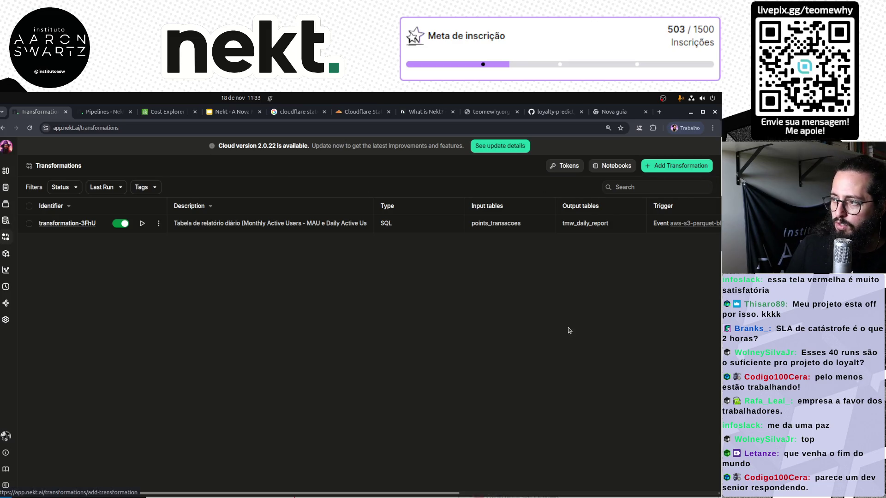
Open the Add a transformation page offering SQL, PySpark and SCD Type 2, adjusting browser zoom
key(ctrl+plus)
key(ctrl+plus)
click(653, 184)
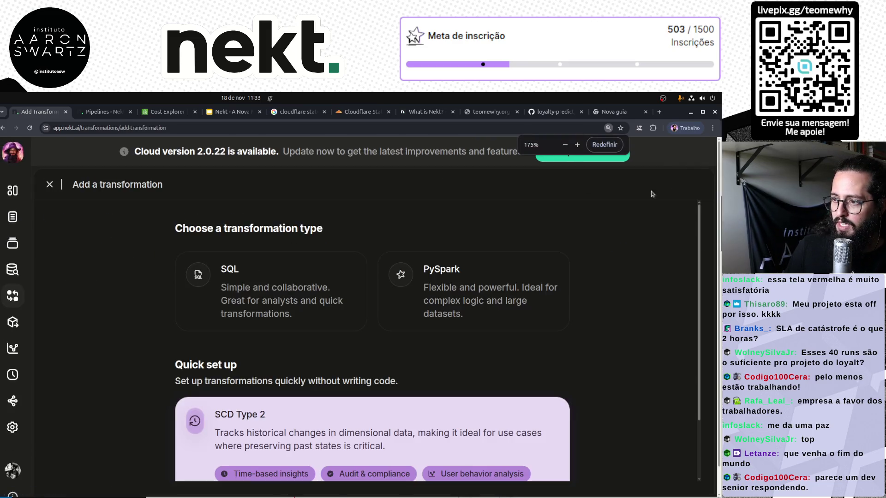
key(ctrl+minus)
key(ctrl+minus)
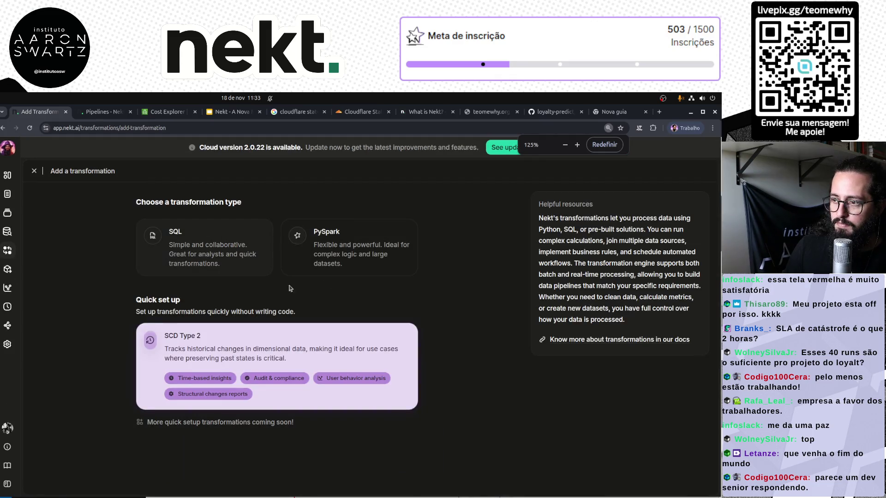
key(ctrl+plus)
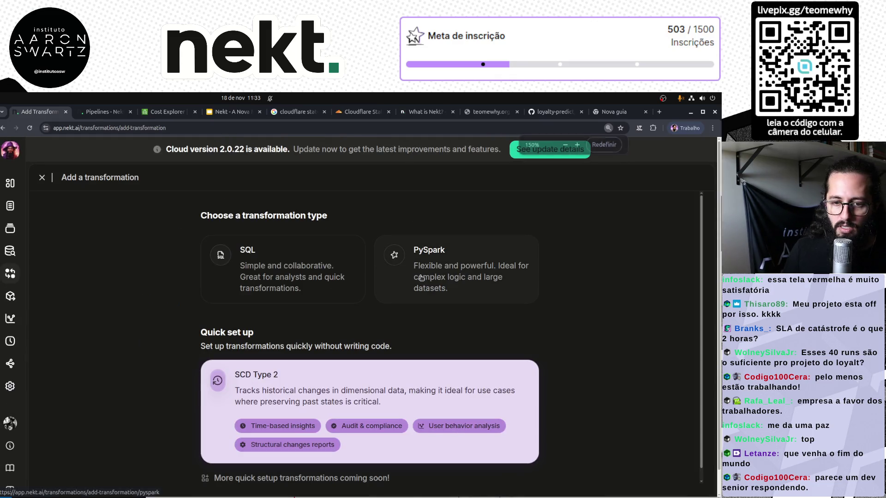